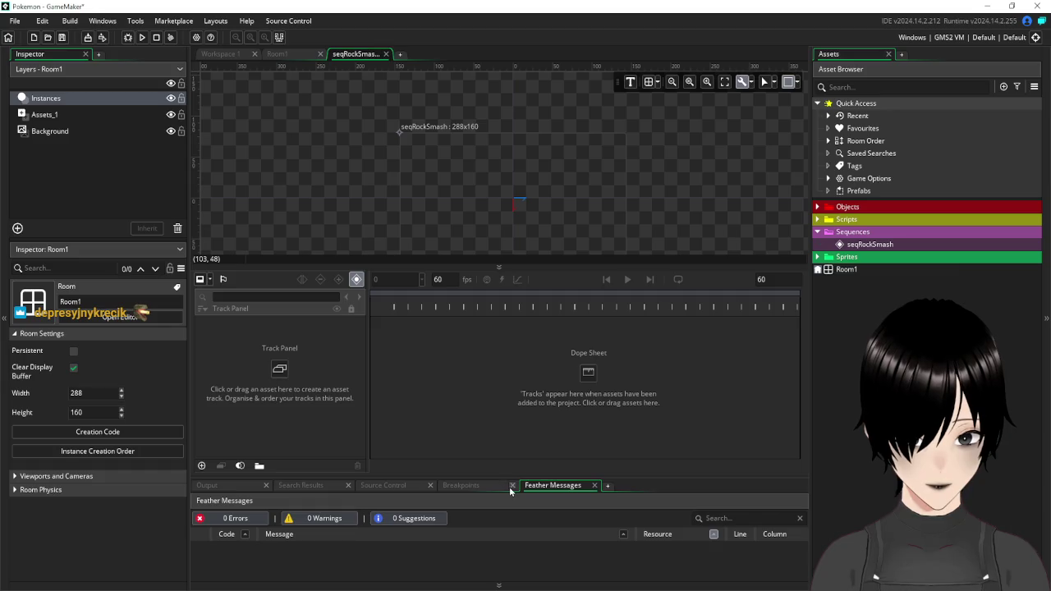
- Close the Breakpoints, Source Control, Search Results and Output tabs, leaving Feather Messages
{"action": "left_click", "coordinate": [430, 485]}
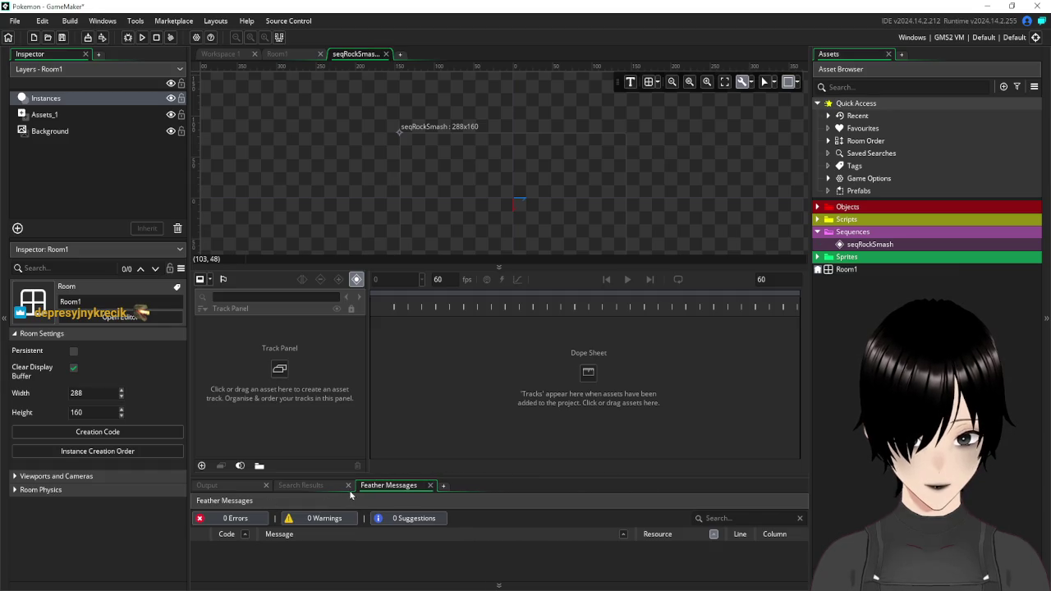
{"action": "left_click", "coordinate": [347, 485]}
{"action": "left_click", "coordinate": [265, 485]}
- Turn on the seqRockSmash grid with Grid X set to 8, then go back to Room1
{"action": "left_click", "coordinate": [648, 82]}
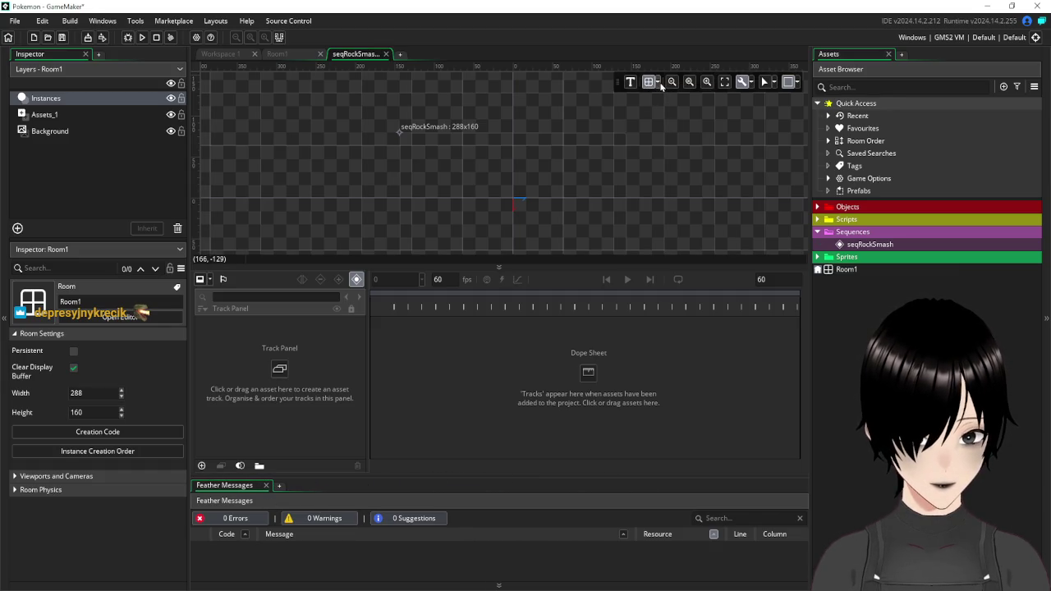
{"action": "left_click", "coordinate": [659, 83]}
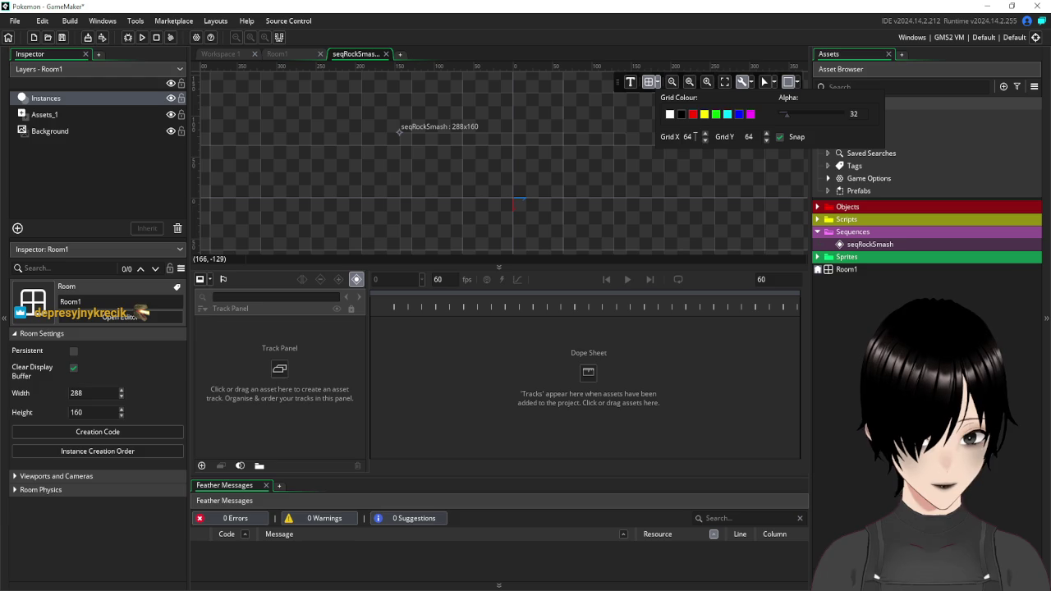
{"action": "type", "text": "8"}
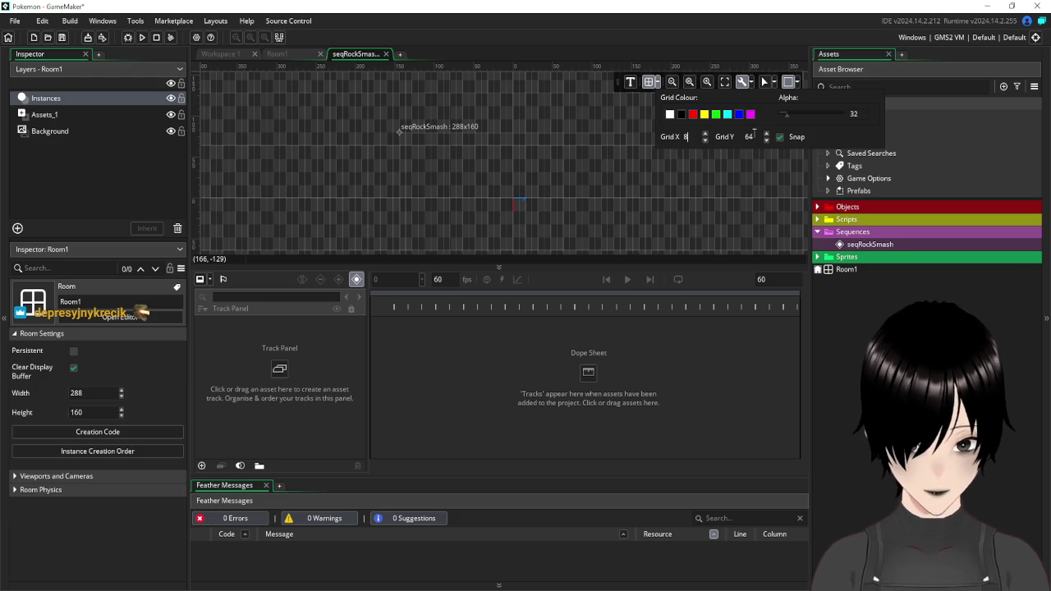
{"action": "type", "text": "8"}
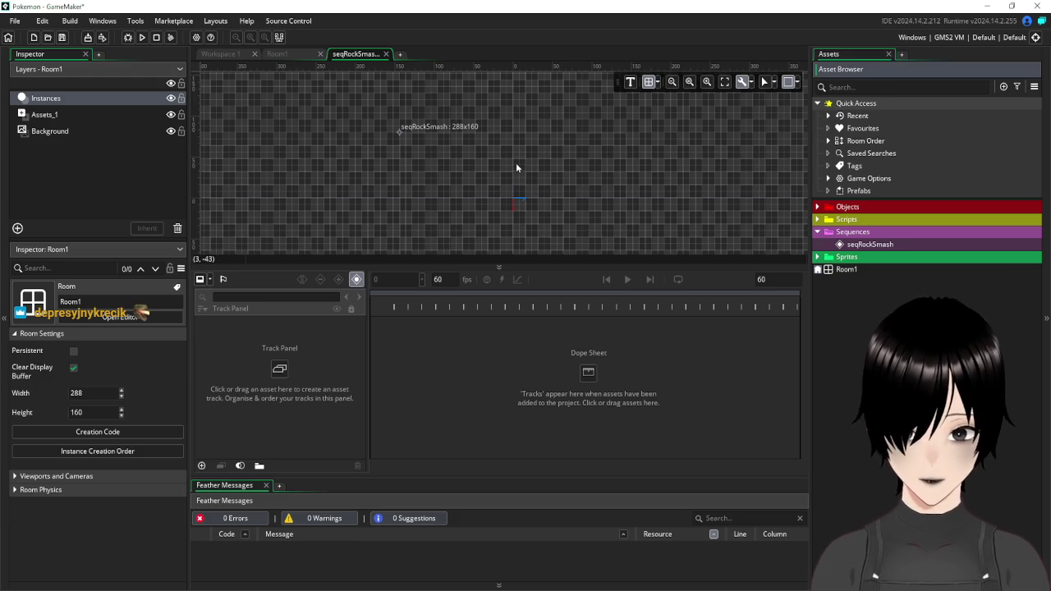
{"action": "scroll", "coordinate": [515, 162], "scroll_direction": "up", "scroll_amount": 4}
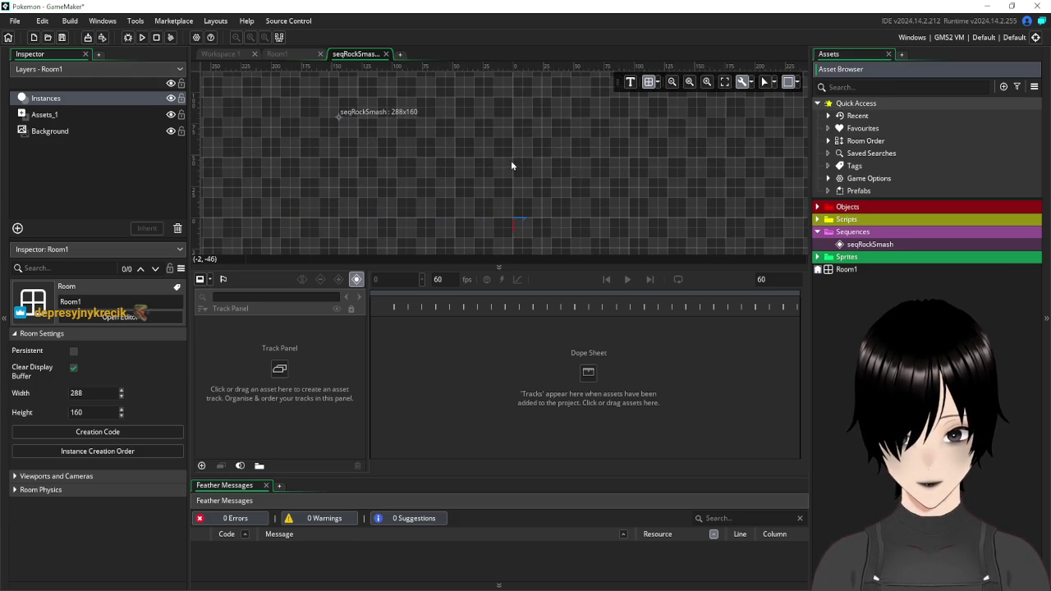
{"action": "scroll", "coordinate": [482, 157], "scroll_direction": "up", "scroll_amount": 1}
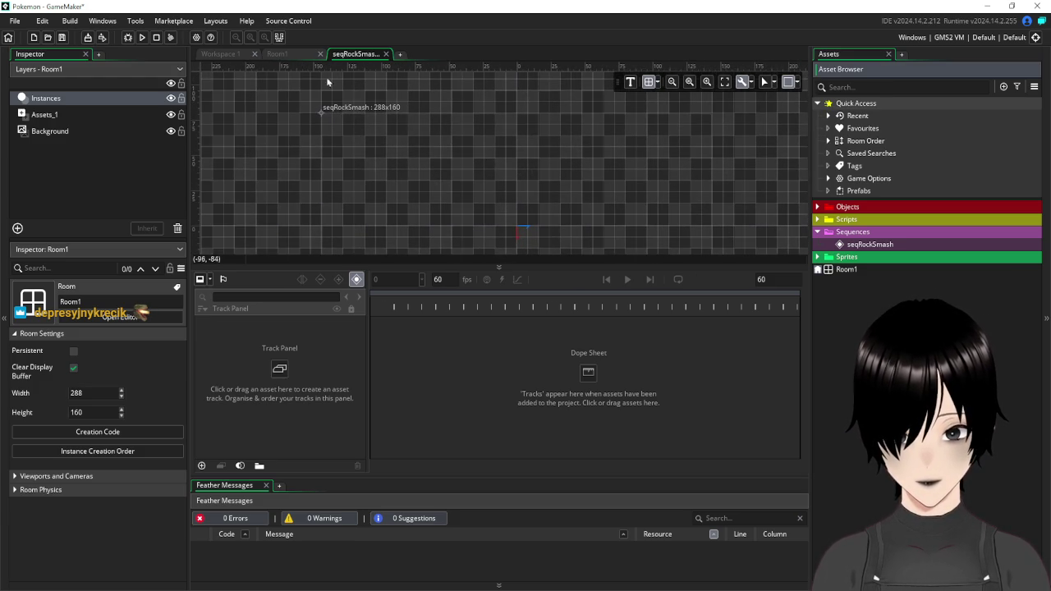
{"action": "left_click", "coordinate": [283, 53]}
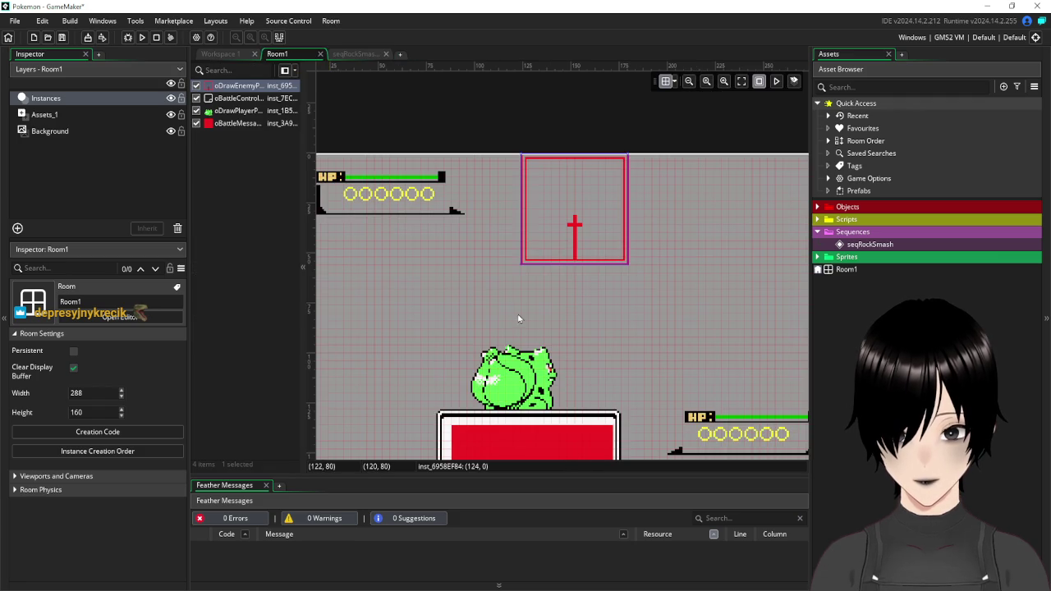
{"action": "left_click", "coordinate": [557, 168]}
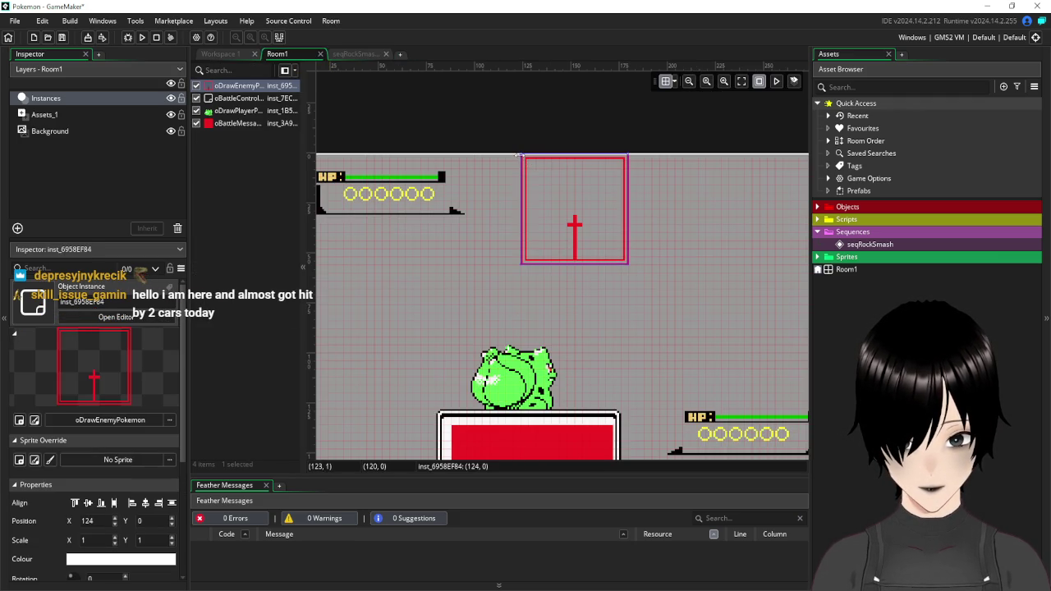
{"action": "left_click", "coordinate": [362, 51]}
{"action": "scroll", "coordinate": [494, 115], "scroll_direction": "down", "scroll_amount": 2}
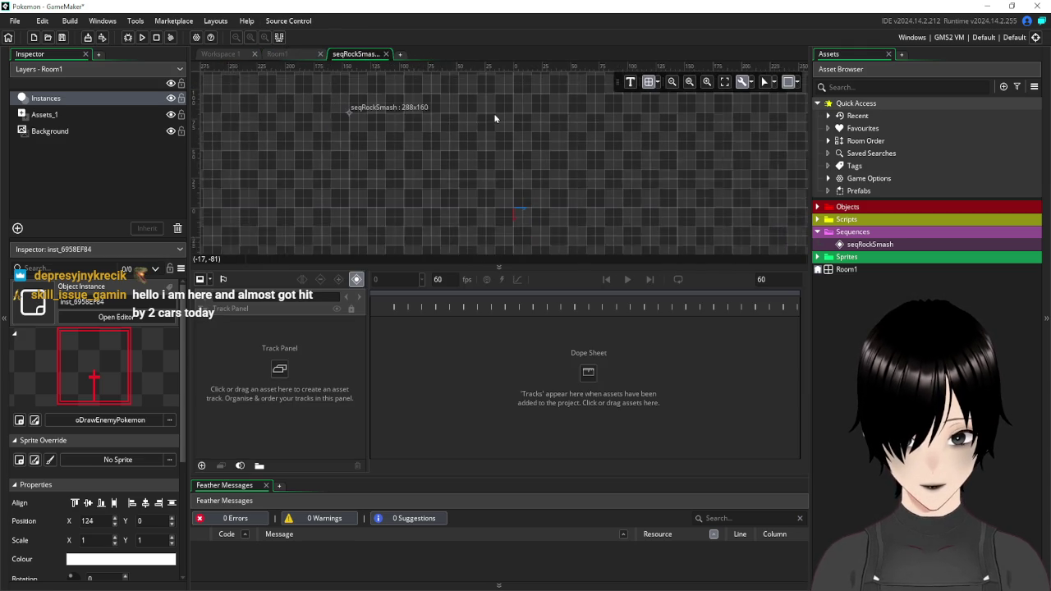
- Add sPokemonFrontPosition from the Sprites > Pokemon folder as a sprite track
{"action": "scroll", "coordinate": [498, 118], "scroll_direction": "up", "scroll_amount": 1}
{"action": "scroll", "coordinate": [465, 142], "scroll_direction": "down", "scroll_amount": 1}
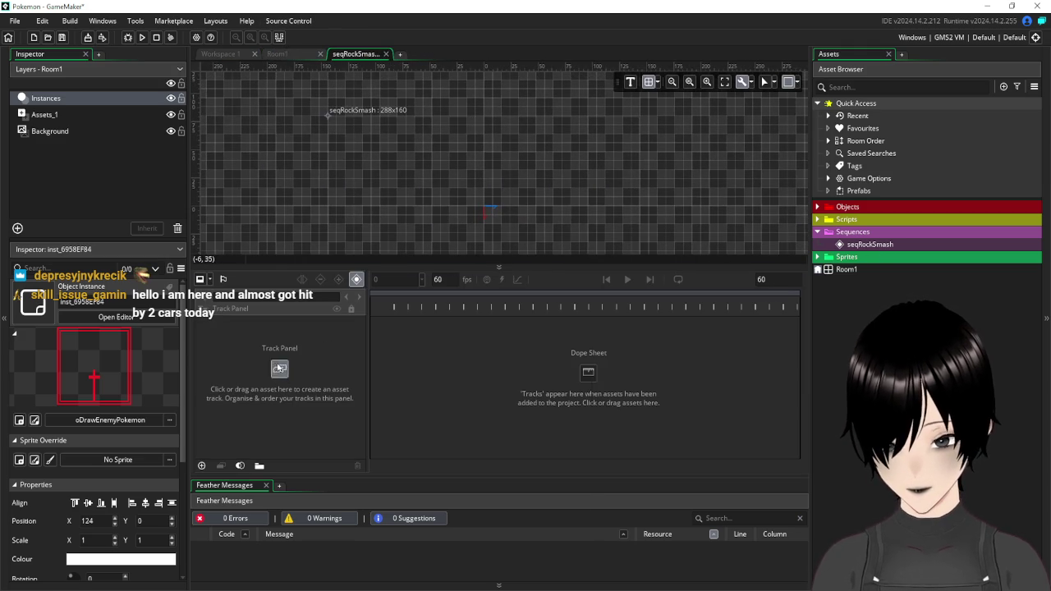
{"action": "left_click", "coordinate": [279, 368]}
{"action": "double_click", "coordinate": [398, 410]}
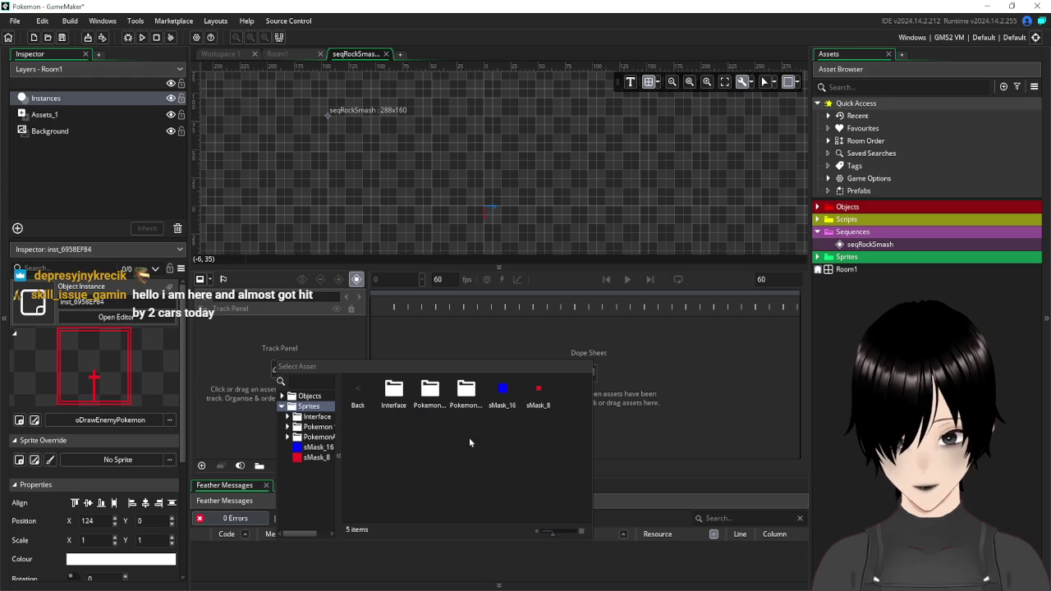
{"action": "double_click", "coordinate": [394, 391]}
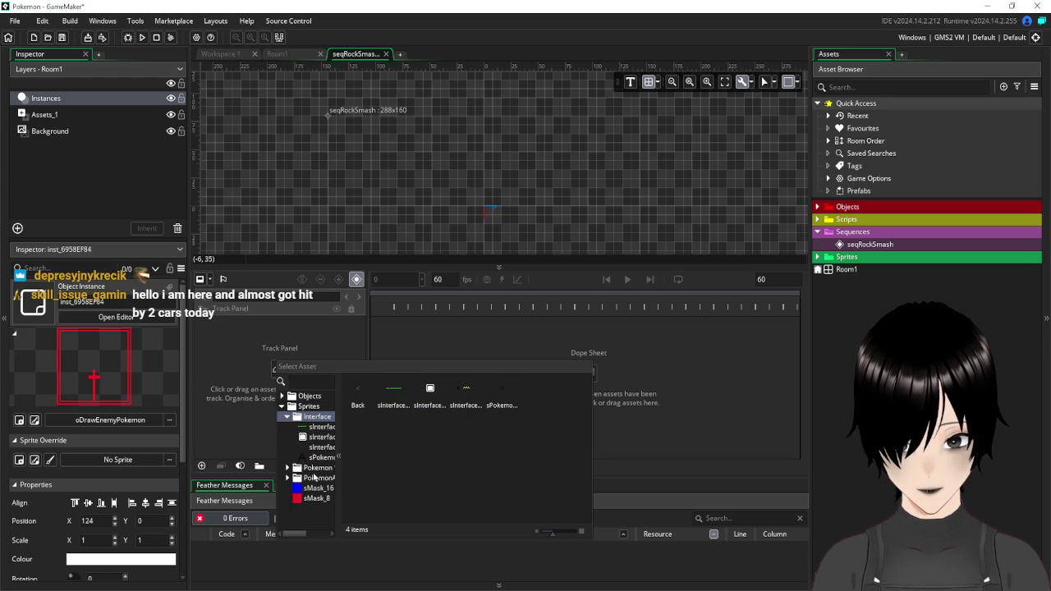
{"action": "left_click", "coordinate": [285, 468]}
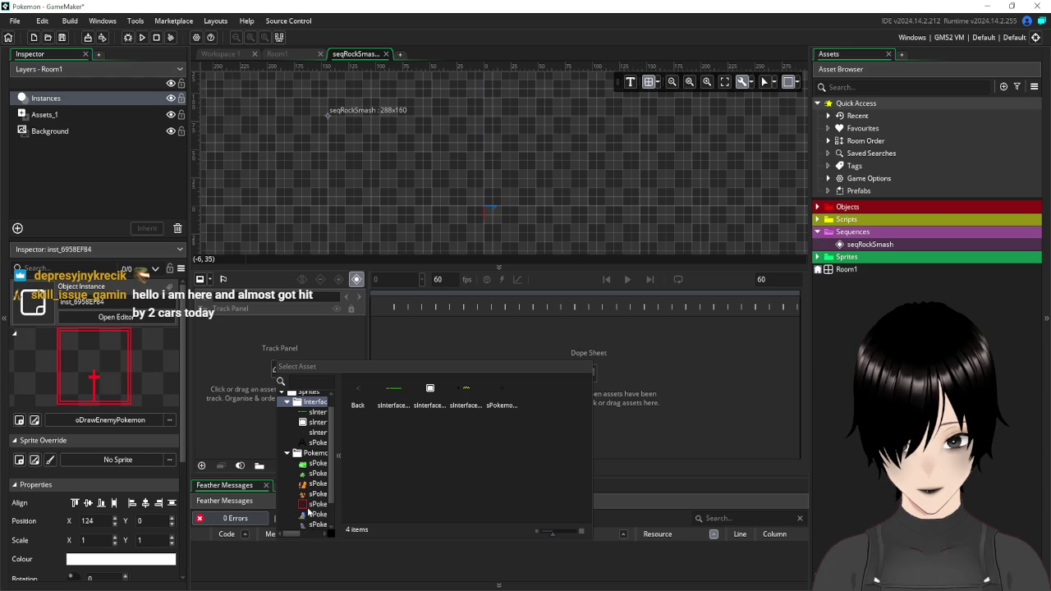
{"action": "double_click", "coordinate": [308, 509]}
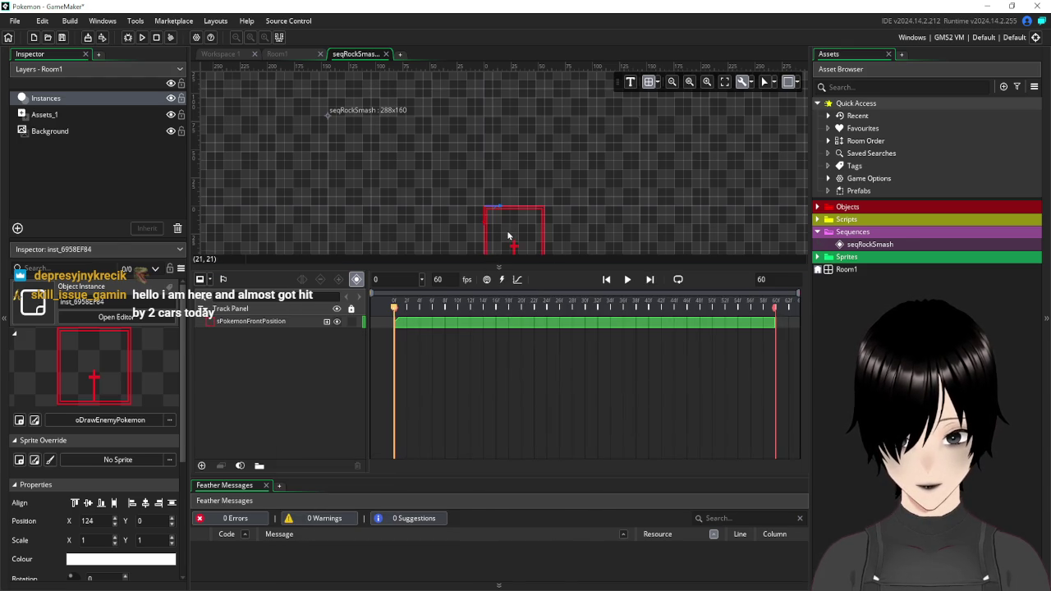
- Drag the sPokemonFrontPosition sprite up to position 0, -72 and check its placement
{"action": "left_click", "coordinate": [508, 236]}
{"action": "mouse_move", "coordinate": [512, 232]}
{"action": "left_mouse_down"}
{"action": "mouse_move", "coordinate": [511, 117]}
{"action": "mouse_move", "coordinate": [510, 153]}
{"action": "left_mouse_up"}
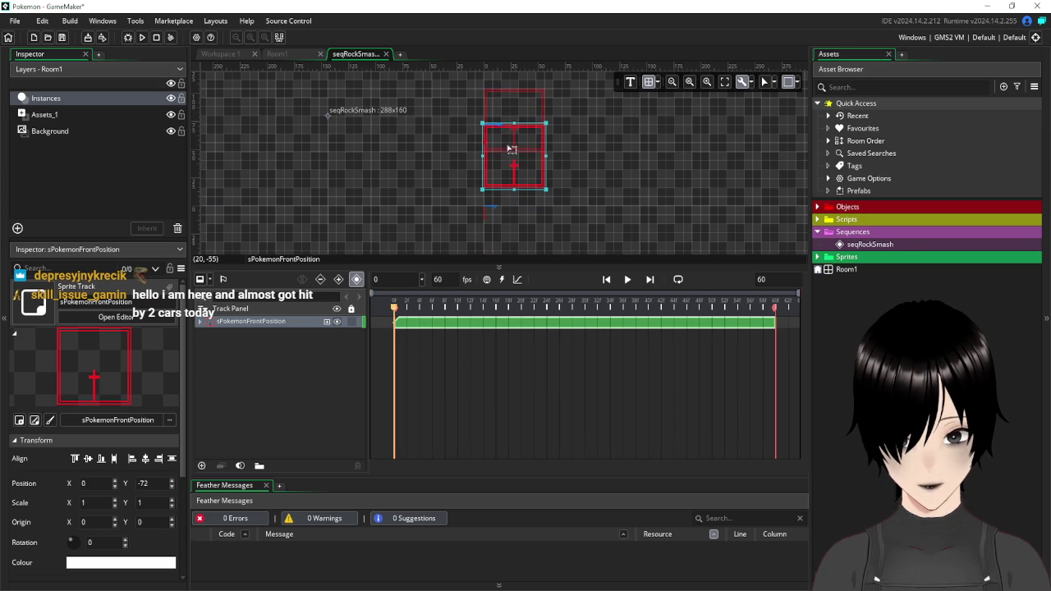
{"action": "scroll", "coordinate": [580, 158], "scroll_direction": "up", "scroll_amount": 1}
{"action": "scroll", "coordinate": [569, 144], "scroll_direction": "up", "scroll_amount": 1}
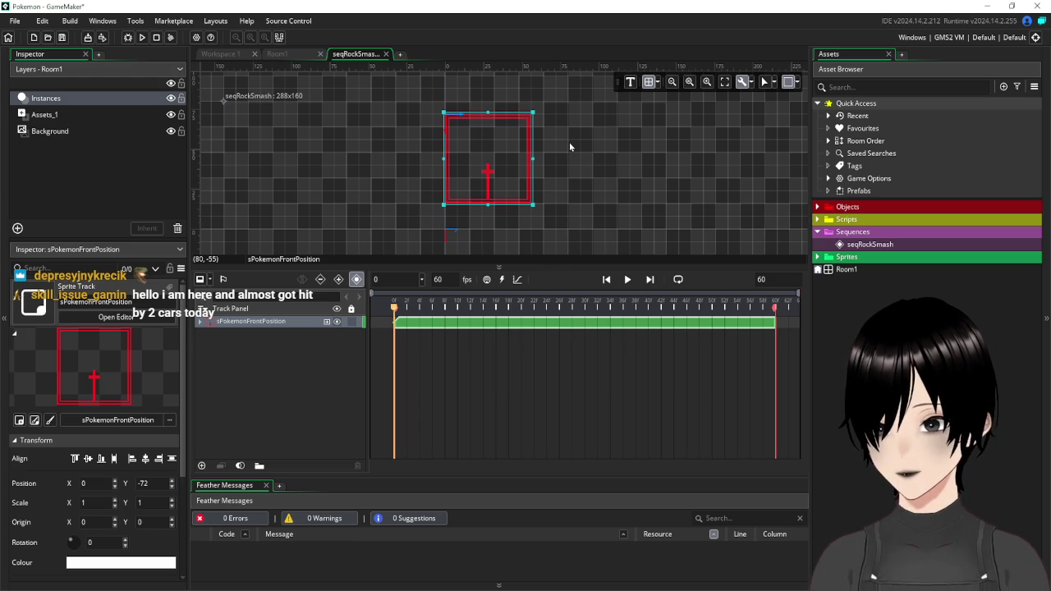
{"action": "left_click_drag", "start_coordinate": [326, 163], "coordinate": [439, 138]}
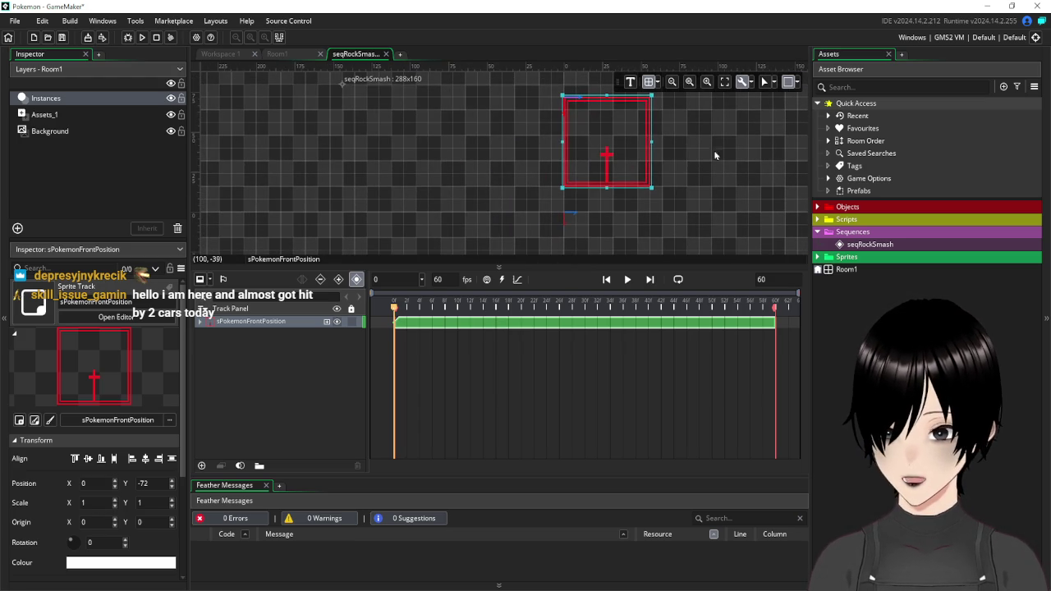
{"action": "scroll", "coordinate": [714, 155], "scroll_direction": "down", "scroll_amount": 3}
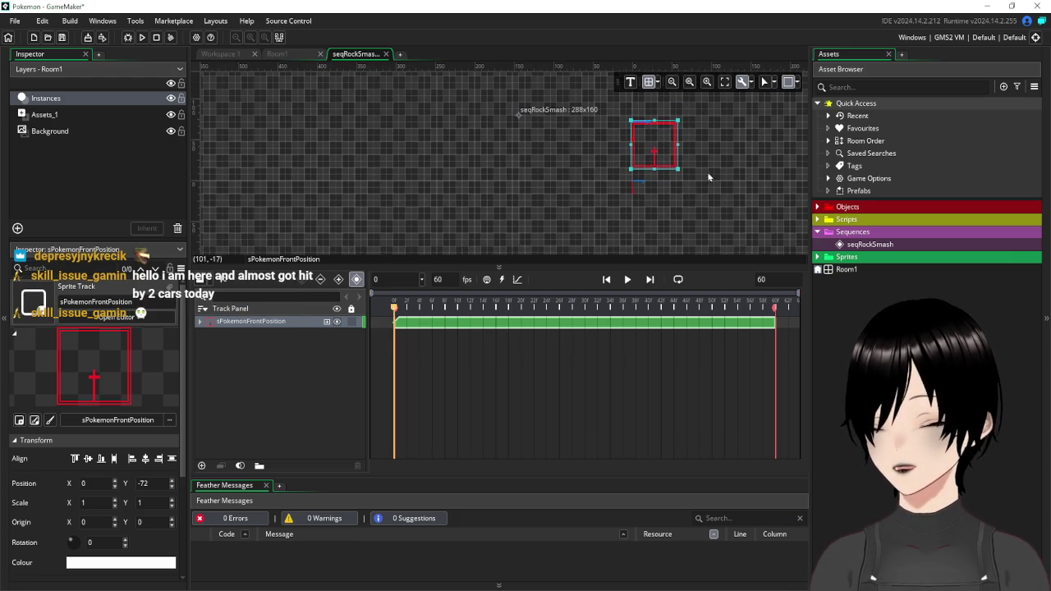
{"action": "left_click_drag", "start_coordinate": [703, 158], "coordinate": [609, 179]}
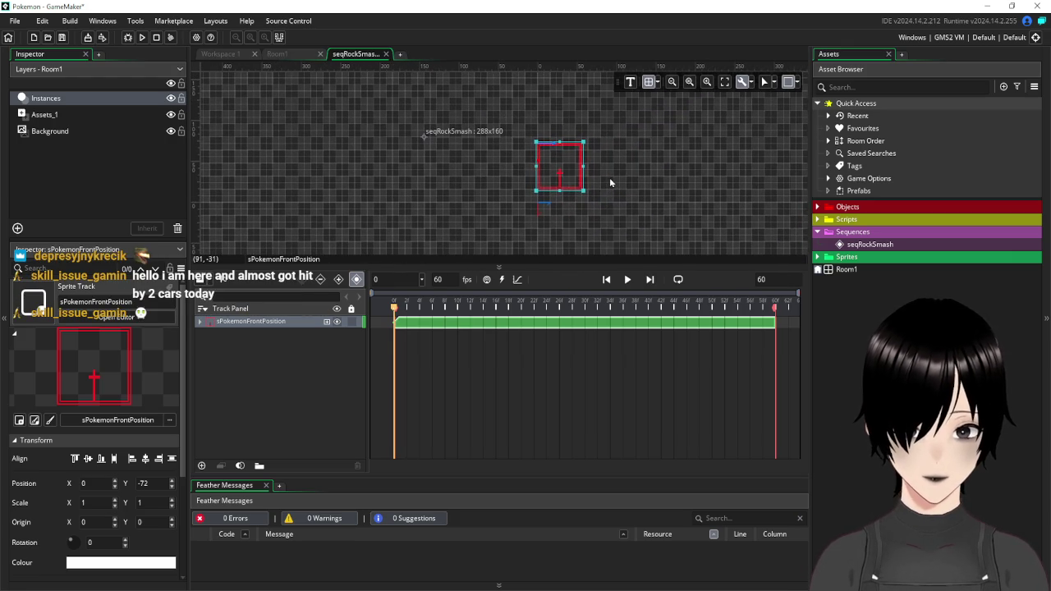
{"action": "scroll", "coordinate": [603, 154], "scroll_direction": "up", "scroll_amount": 4}
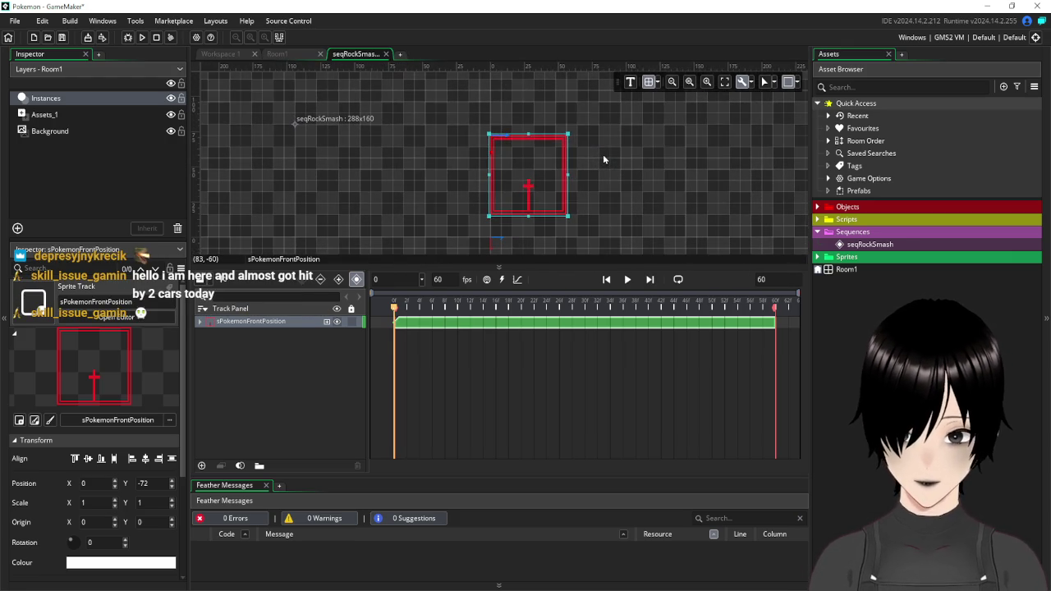
{"action": "scroll", "coordinate": [329, 160], "scroll_direction": "down", "scroll_amount": 2}
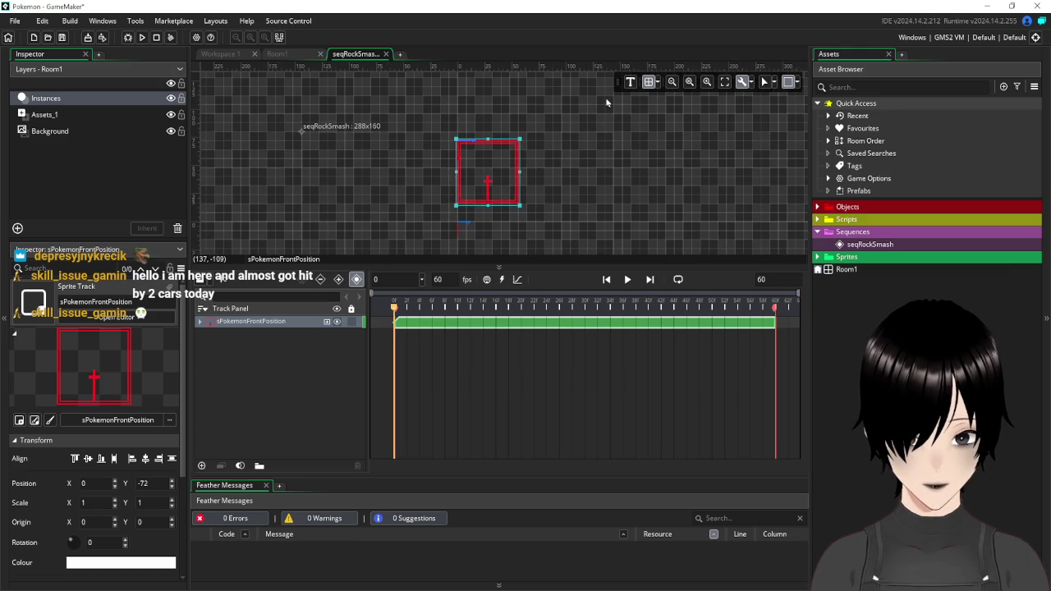
- Set the sequence grid colour to red with alpha 80
{"action": "left_click", "coordinate": [660, 85]}
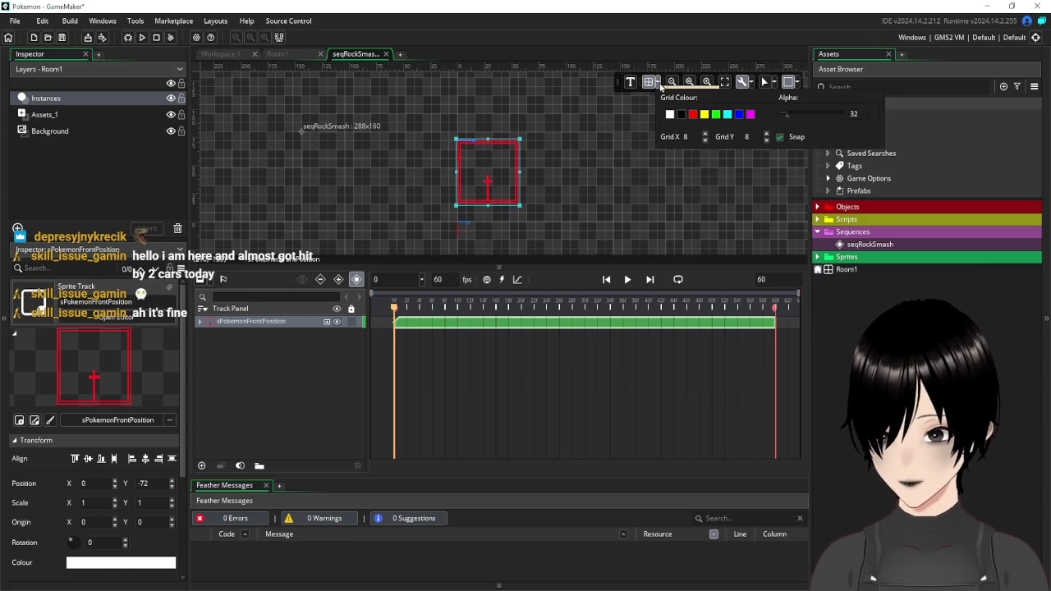
{"action": "left_click", "coordinate": [692, 114]}
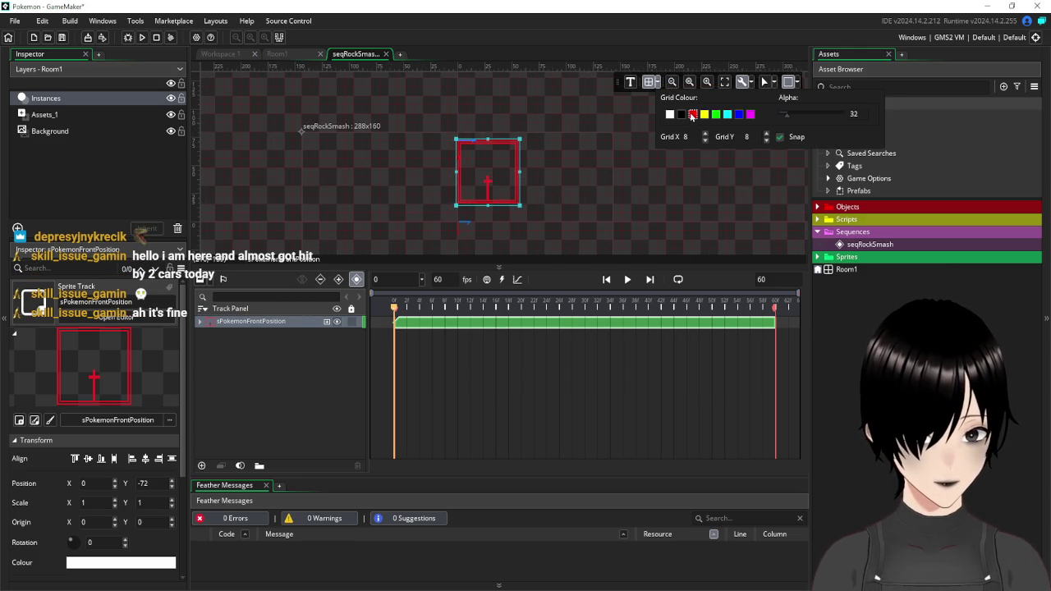
{"action": "left_click", "coordinate": [703, 115]}
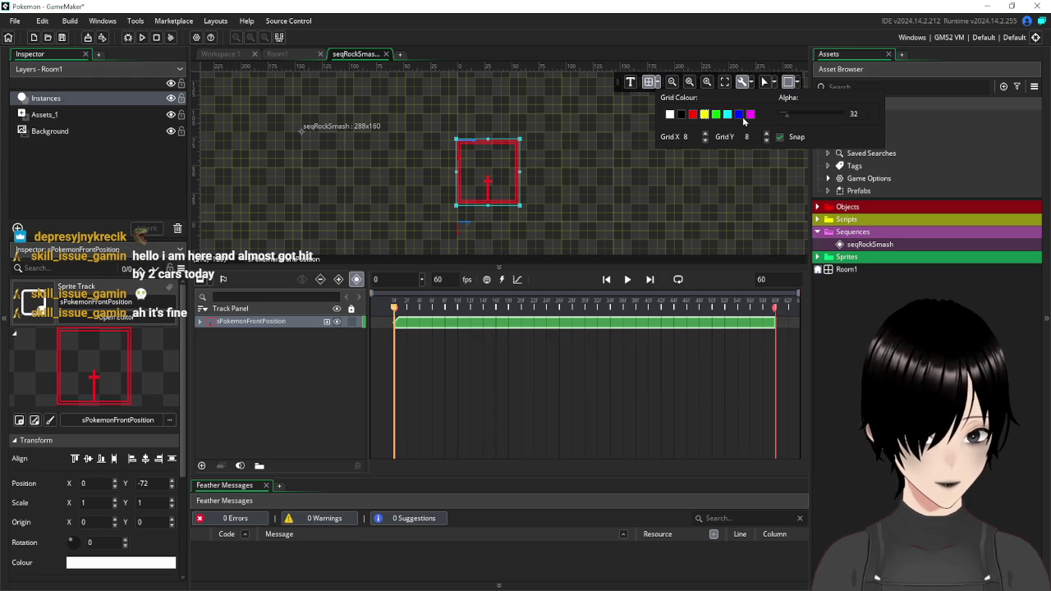
{"action": "left_click", "coordinate": [727, 116]}
{"action": "left_click", "coordinate": [739, 115]}
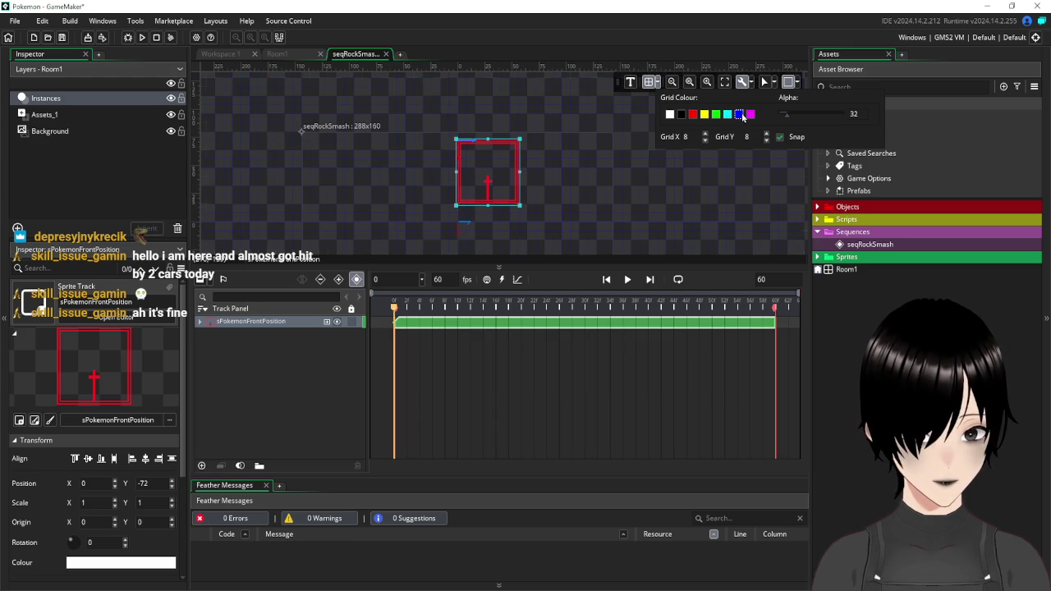
{"action": "left_click", "coordinate": [681, 116]}
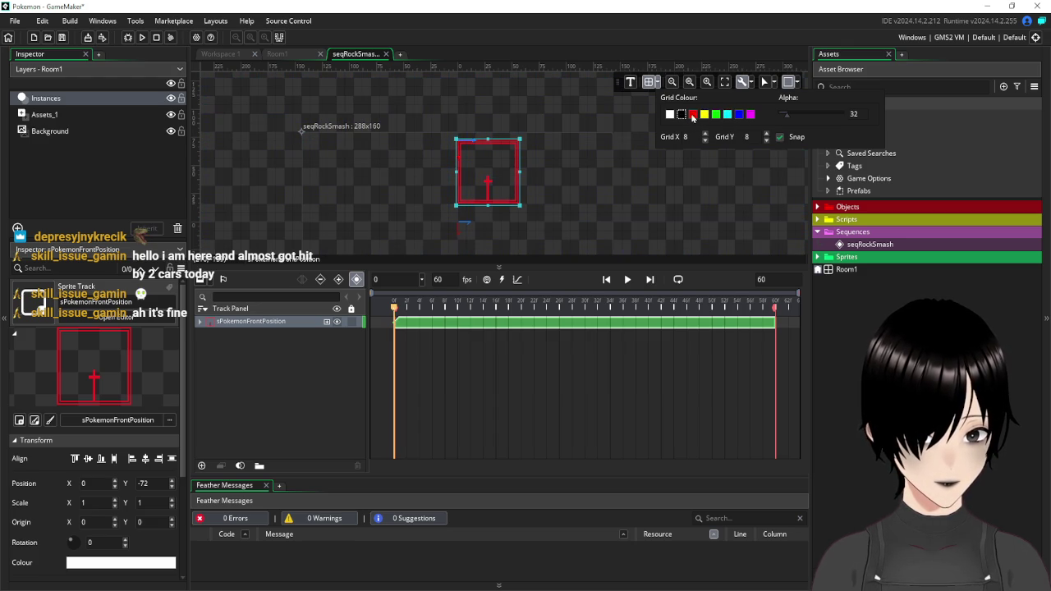
{"action": "left_click", "coordinate": [695, 116]}
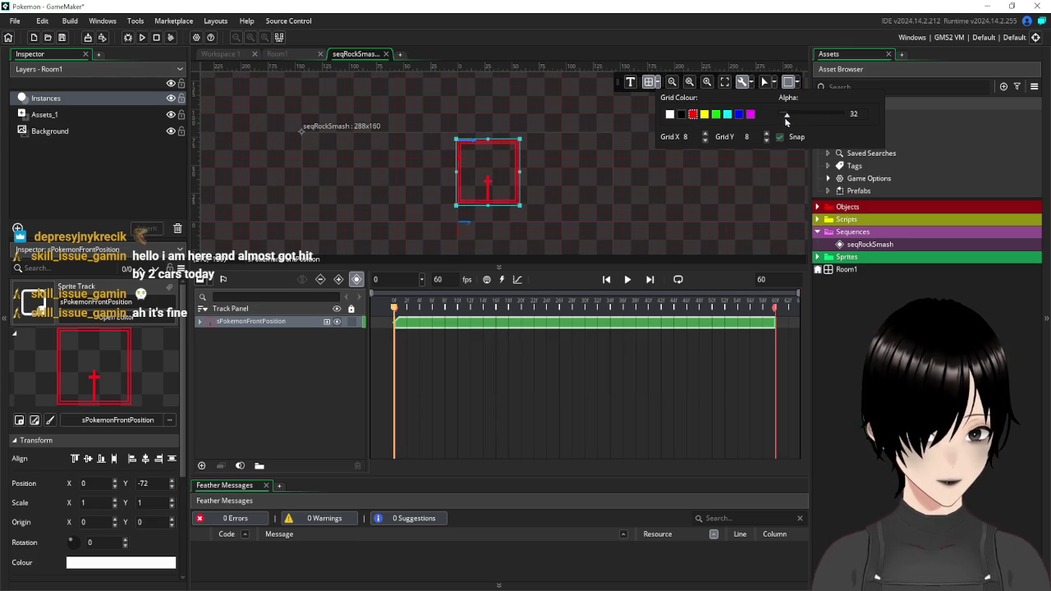
{"action": "mouse_move", "coordinate": [789, 117]}
{"action": "left_mouse_down"}
{"action": "mouse_move", "coordinate": [839, 115]}
{"action": "mouse_move", "coordinate": [800, 113]}
{"action": "left_mouse_up"}
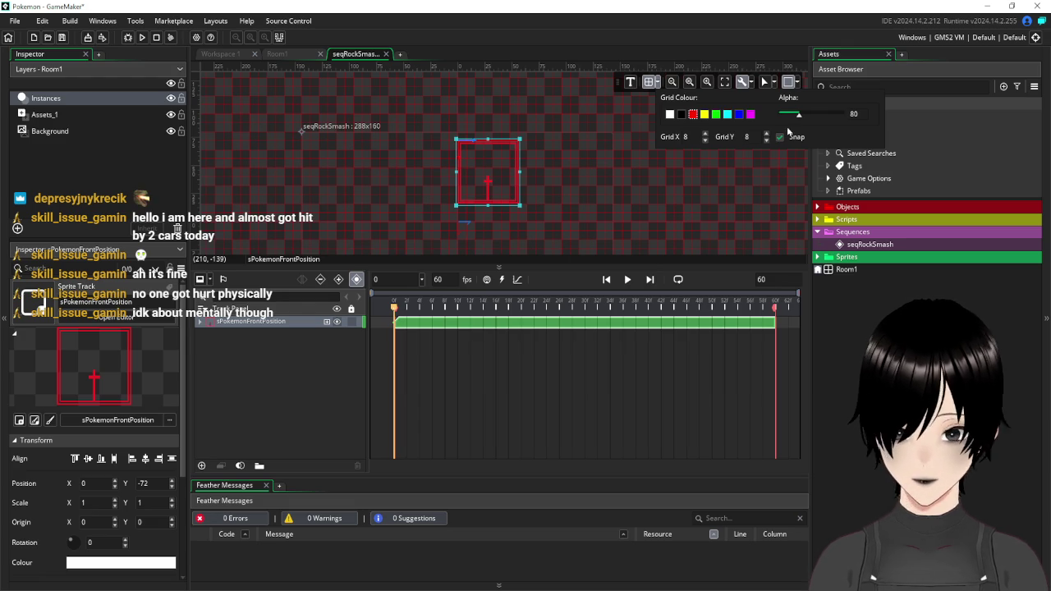
- Close the grid options and recentre the sprite on the red grid
{"action": "left_click", "coordinate": [599, 173]}
{"action": "scroll", "coordinate": [427, 182], "scroll_direction": "up", "scroll_amount": 3}
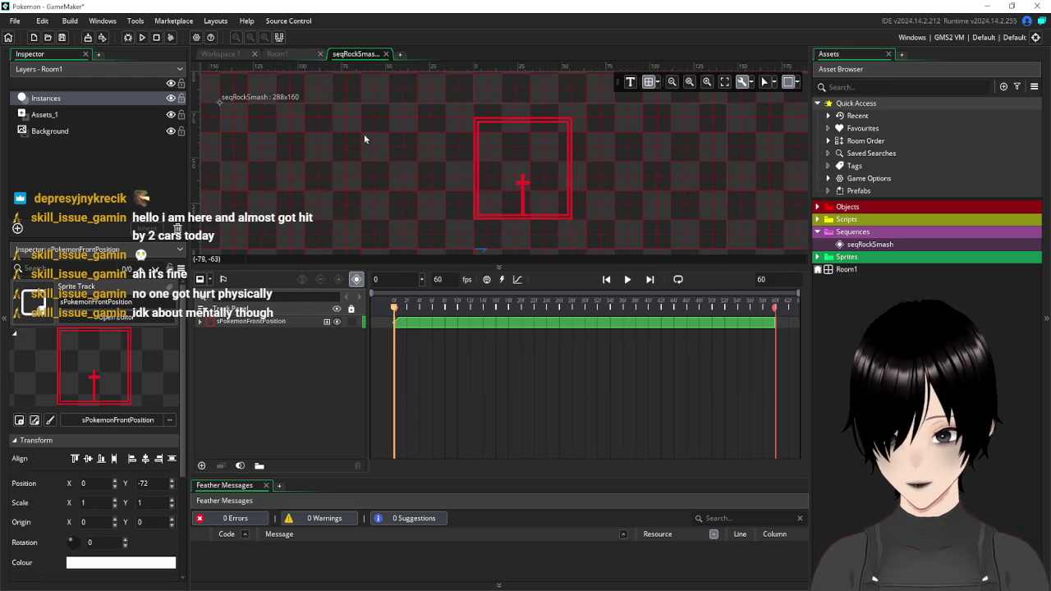
{"action": "scroll", "coordinate": [558, 110], "scroll_direction": "down", "scroll_amount": 6}
{"action": "scroll", "coordinate": [571, 118], "scroll_direction": "up", "scroll_amount": 4}
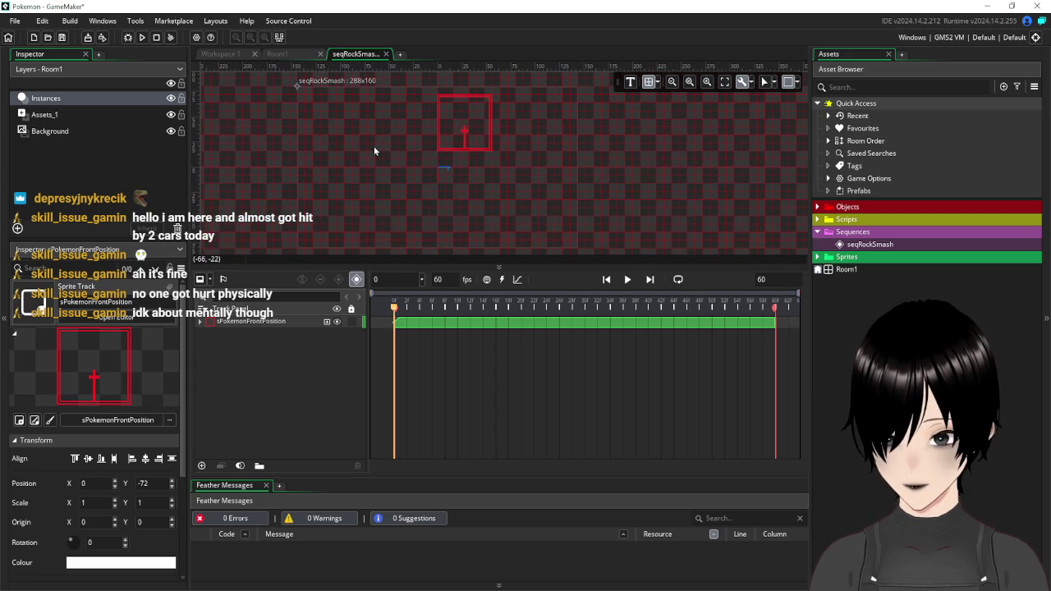
{"action": "scroll", "coordinate": [406, 132], "scroll_direction": "down", "scroll_amount": 1}
{"action": "mouse_move", "coordinate": [380, 112]}
{"action": "left_mouse_down"}
{"action": "mouse_move", "coordinate": [398, 216]}
{"action": "mouse_move", "coordinate": [443, 132]}
{"action": "left_mouse_up"}
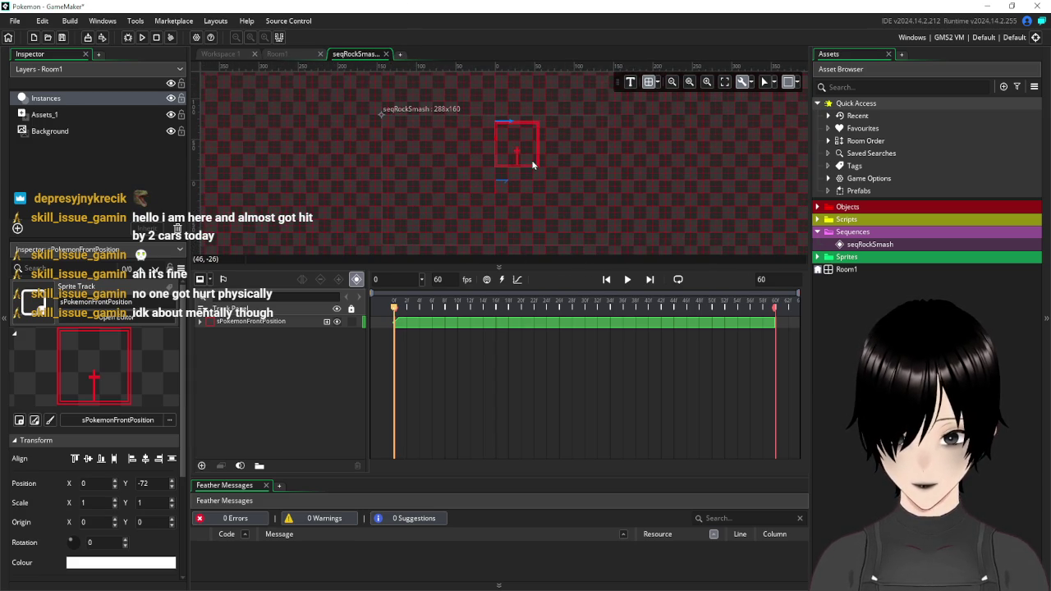
{"action": "left_click", "coordinate": [387, 54]}
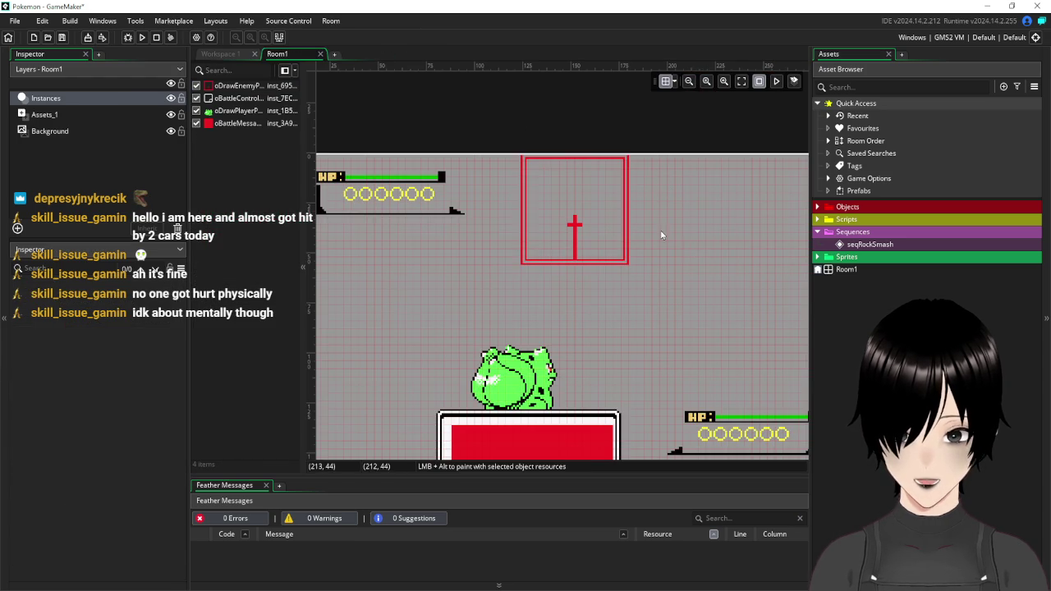
{"action": "scroll", "coordinate": [661, 236], "scroll_direction": "down", "scroll_amount": 2}
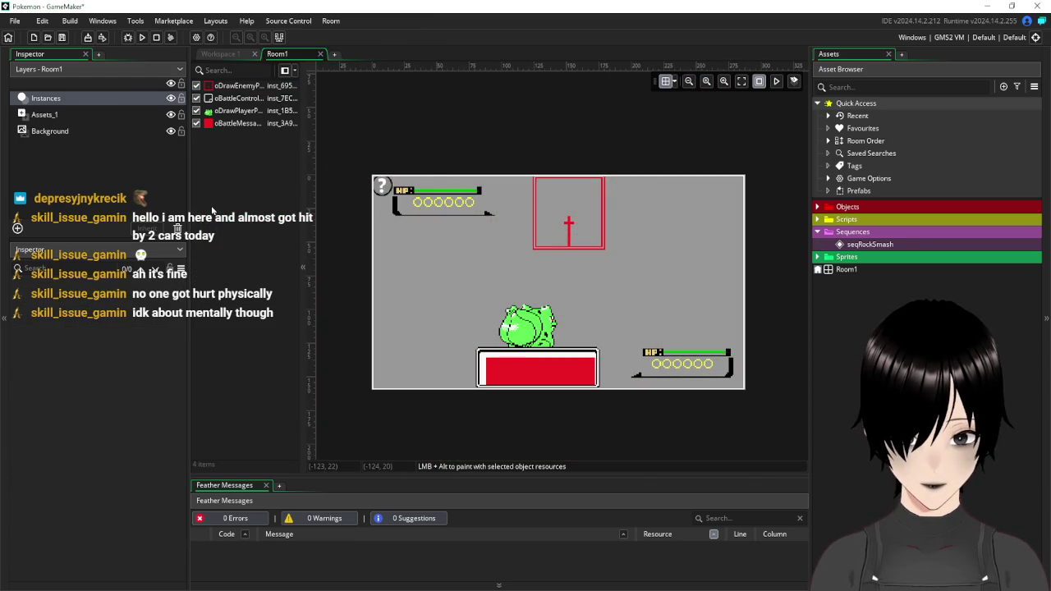
{"action": "left_click", "coordinate": [17, 229]}
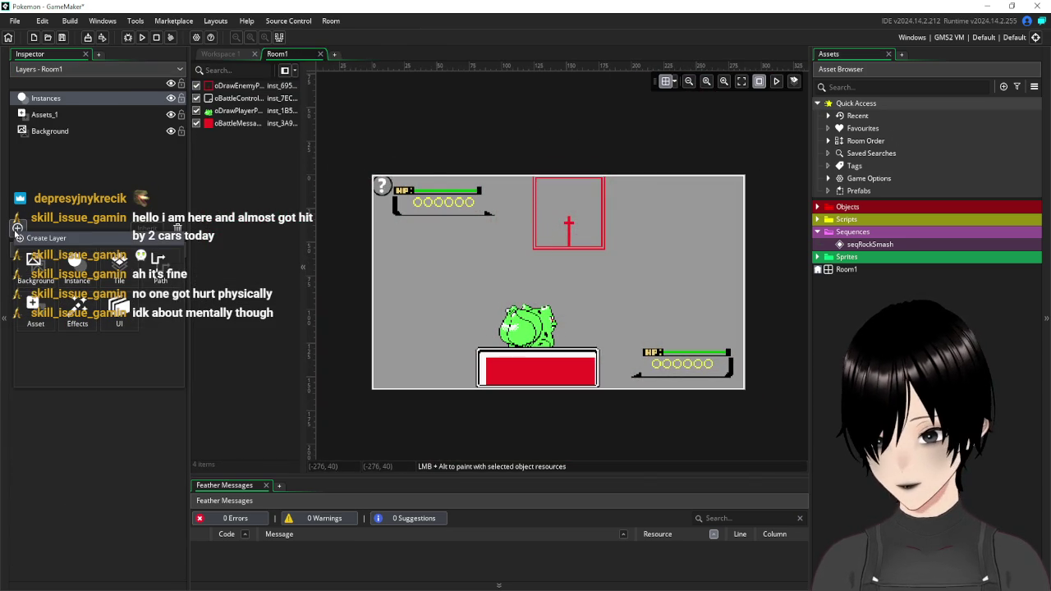
{"action": "left_click", "coordinate": [82, 490]}
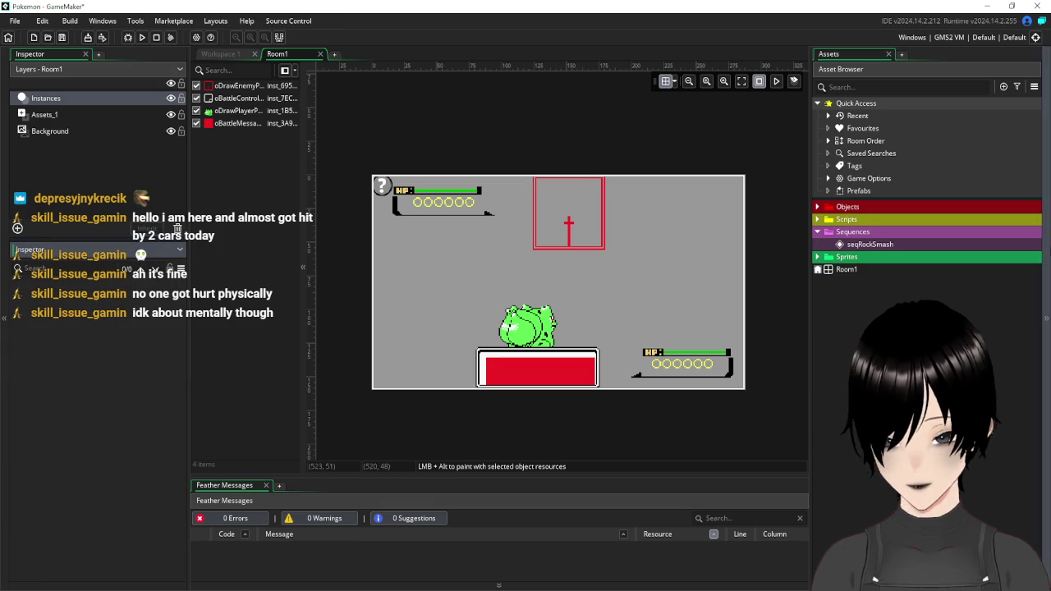
{"action": "double_click", "coordinate": [868, 245]}
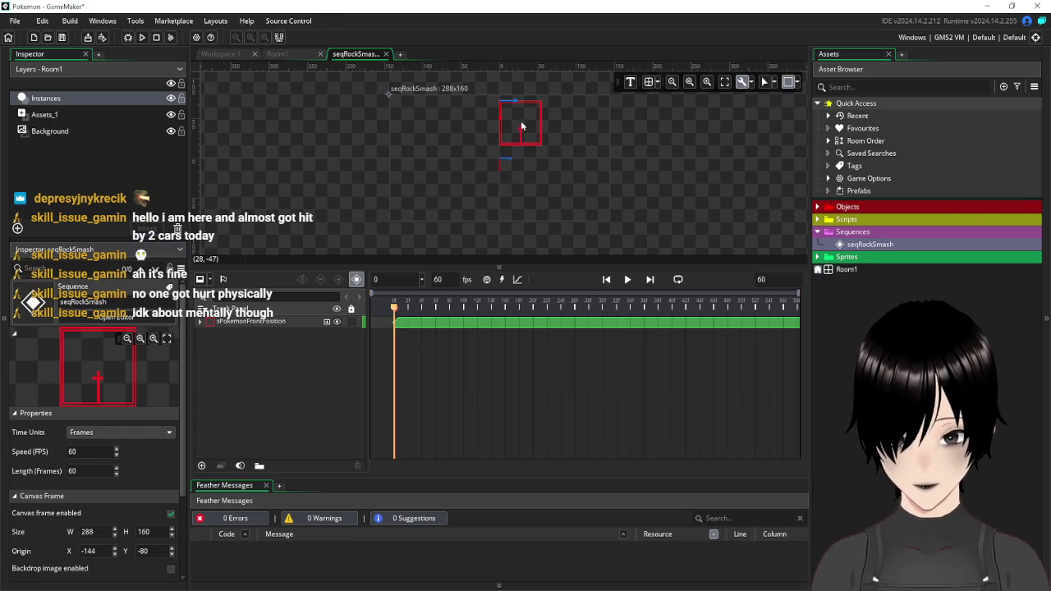
- Turn on the sequence canvas grid with Grid X and Grid Y both set to 8
{"action": "scroll", "coordinate": [521, 121], "scroll_direction": "up", "scroll_amount": 4}
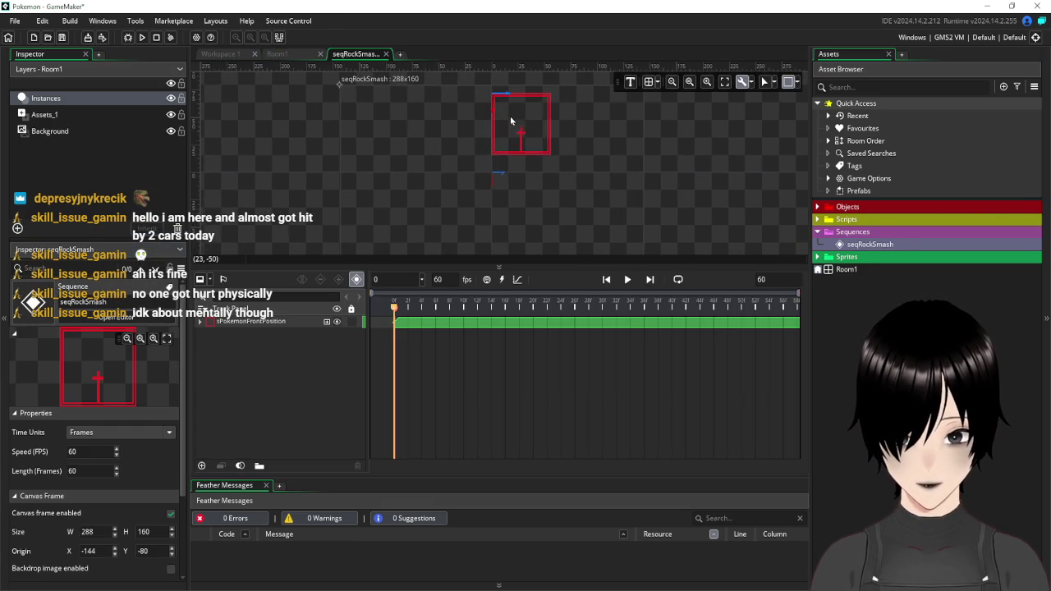
{"action": "left_click", "coordinate": [660, 82]}
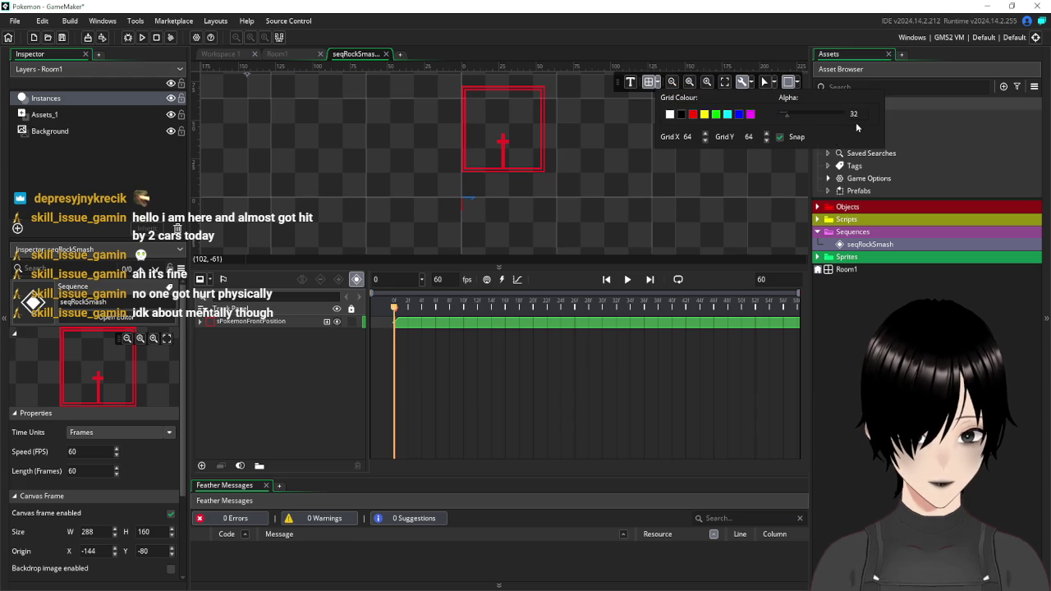
{"action": "double_click", "coordinate": [687, 136]}
{"action": "type", "text": "8"}
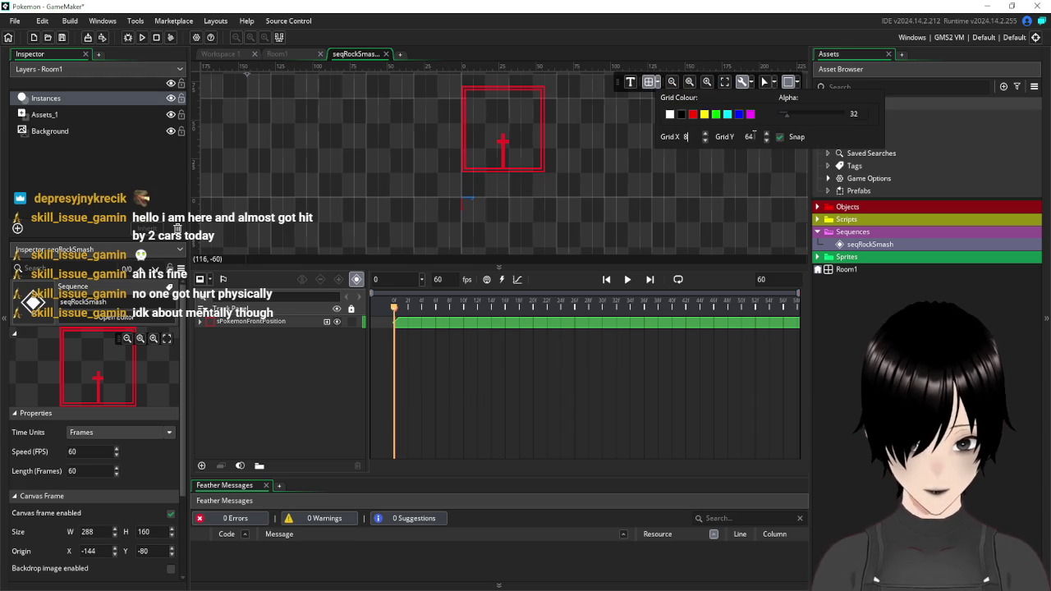
{"action": "double_click", "coordinate": [750, 136]}
{"action": "type", "text": "8"}
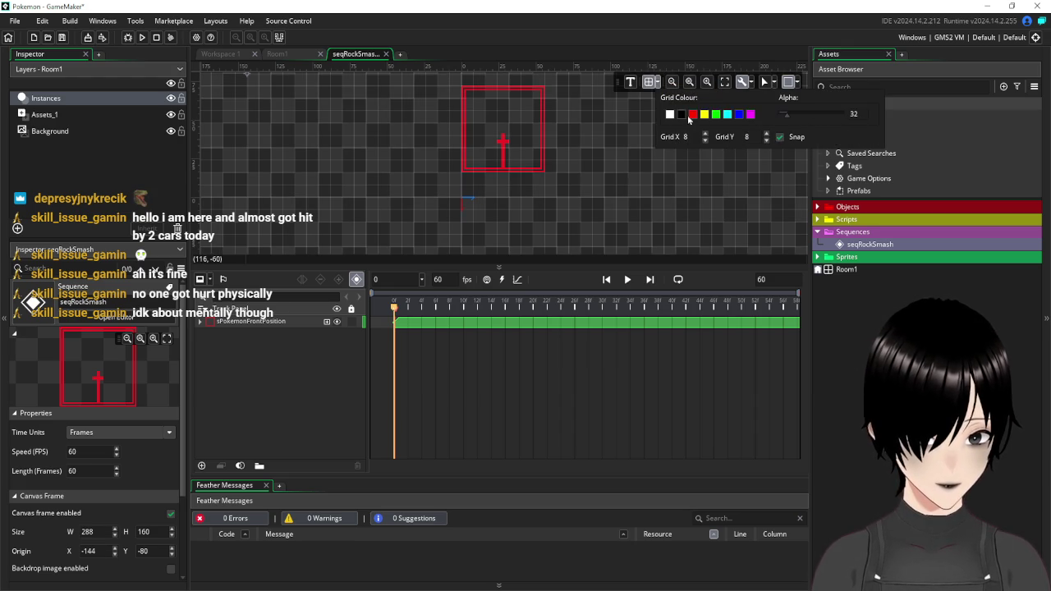
{"action": "scroll", "coordinate": [440, 114], "scroll_direction": "down", "scroll_amount": 3}
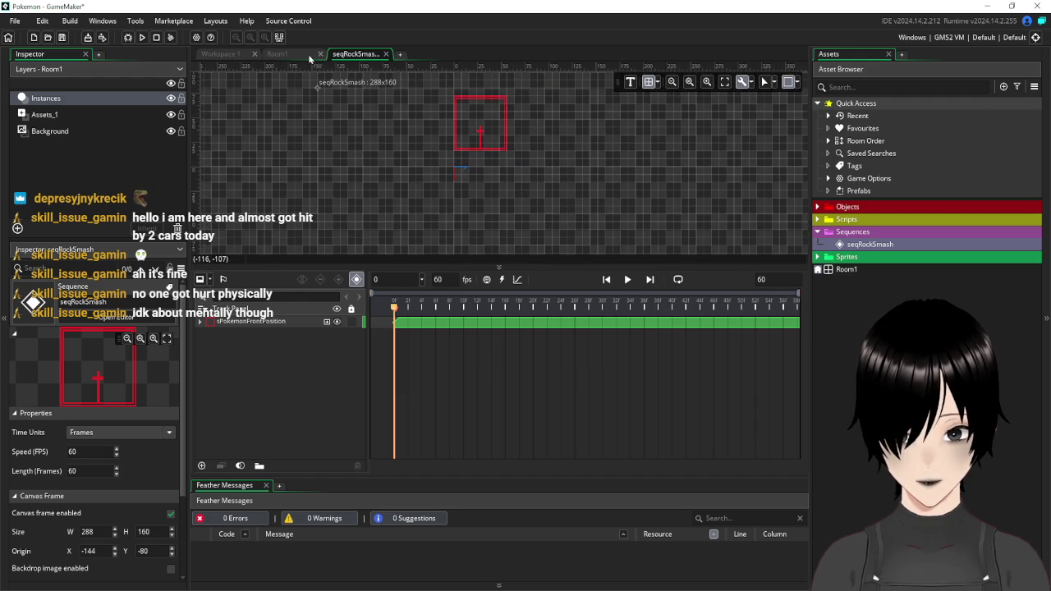
- Tick Enable Viewports for Room1, then start a new blank Paint image
{"action": "left_click", "coordinate": [295, 55]}
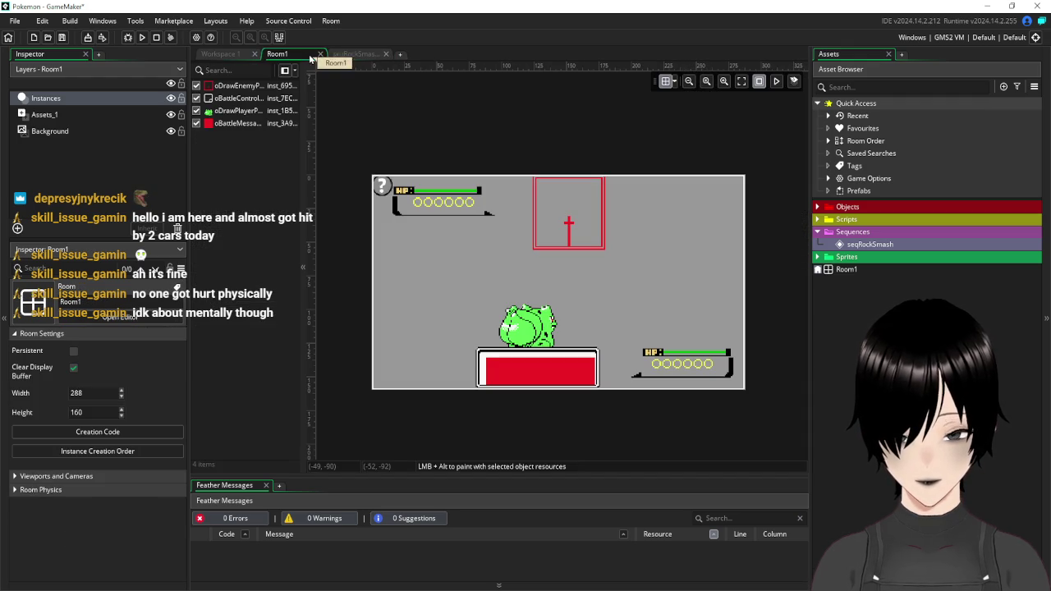
{"action": "left_click", "coordinate": [707, 84]}
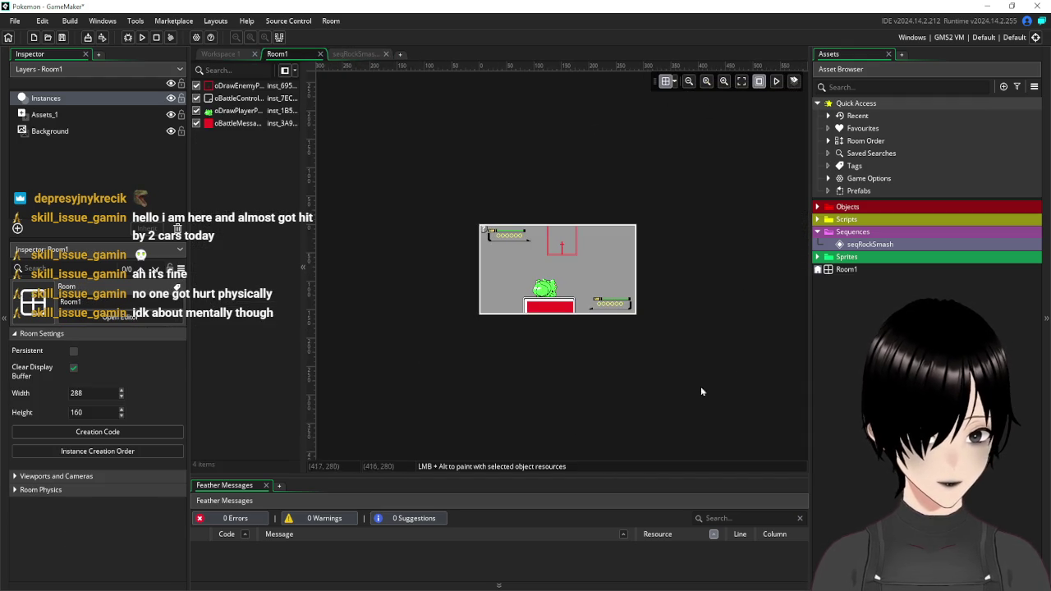
{"action": "left_click", "coordinate": [17, 476]}
{"action": "scroll", "coordinate": [56, 447], "scroll_direction": "down", "scroll_amount": 2}
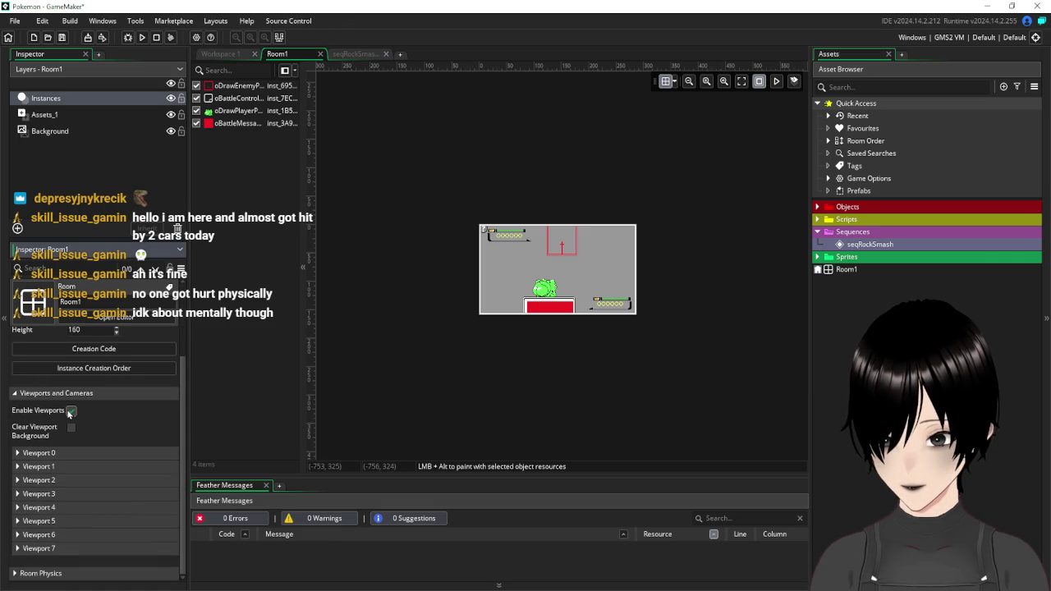
{"action": "left_click", "coordinate": [70, 413]}
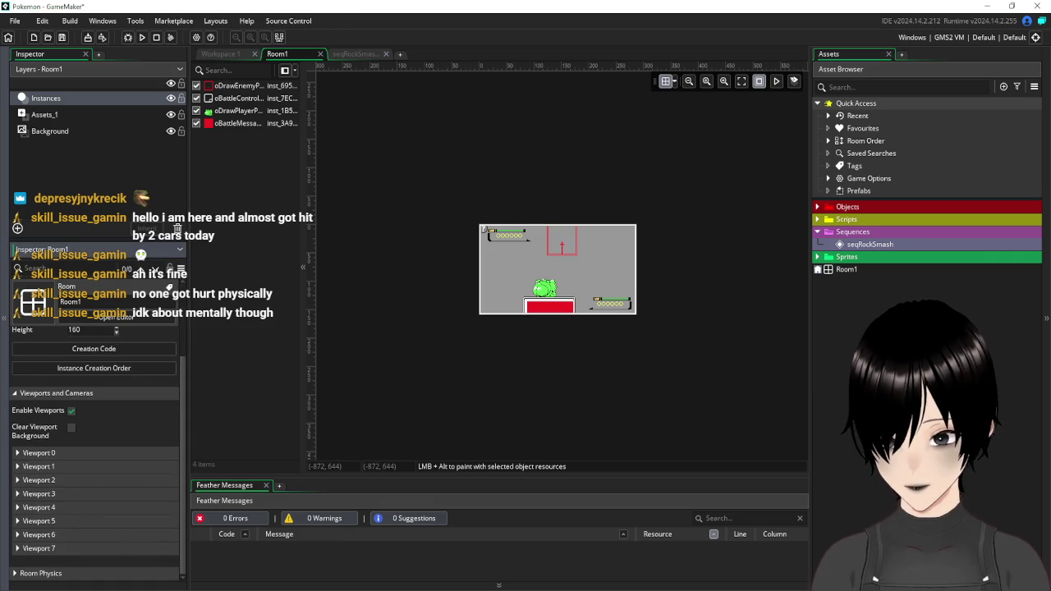
{"action": "left_click", "coordinate": [31, 580]}
{"action": "left_click", "coordinate": [275, 359]}
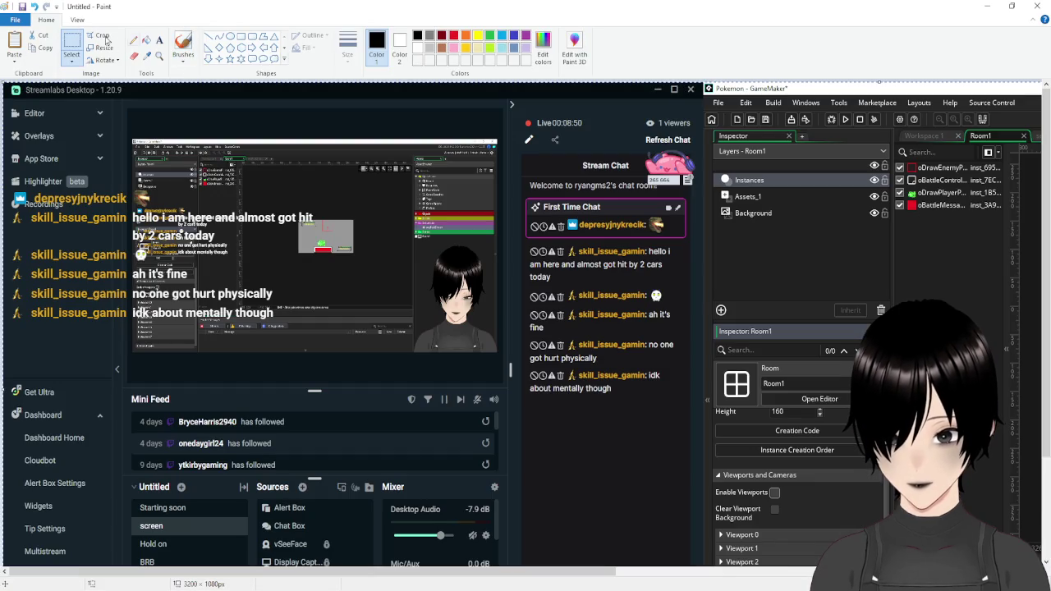
- Paste the battle screenshot and align it to the canvas's top-left corner
{"action": "key", "text": "ctrl+v"}
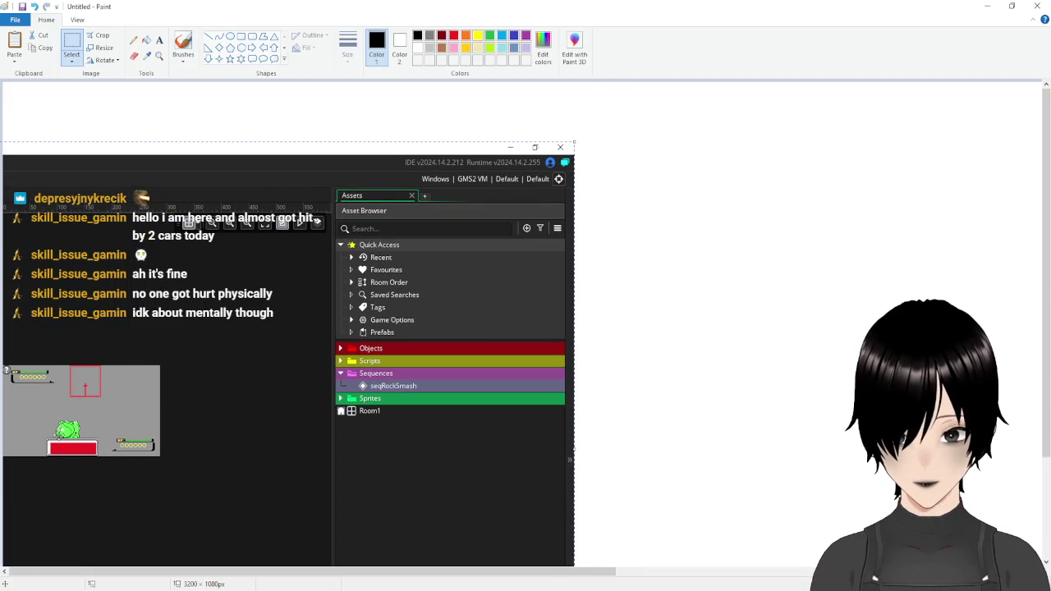
{"action": "scroll", "coordinate": [287, 328], "scroll_direction": "down", "scroll_amount": 6}
{"action": "left_click_drag", "start_coordinate": [68, 165], "coordinate": [61, 149]}
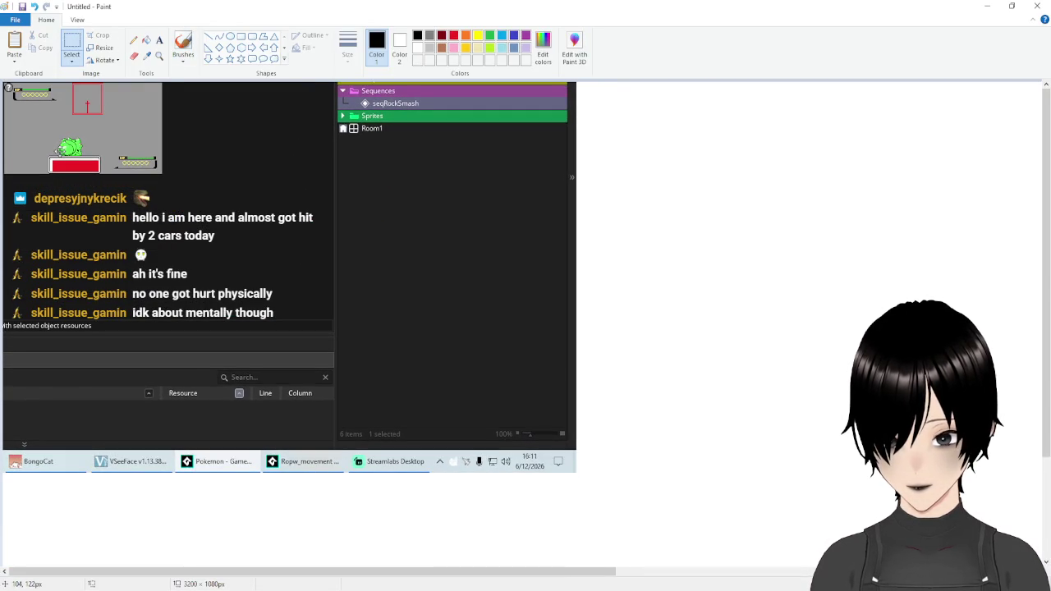
{"action": "scroll", "coordinate": [34, 142], "scroll_direction": "up", "scroll_amount": 7}
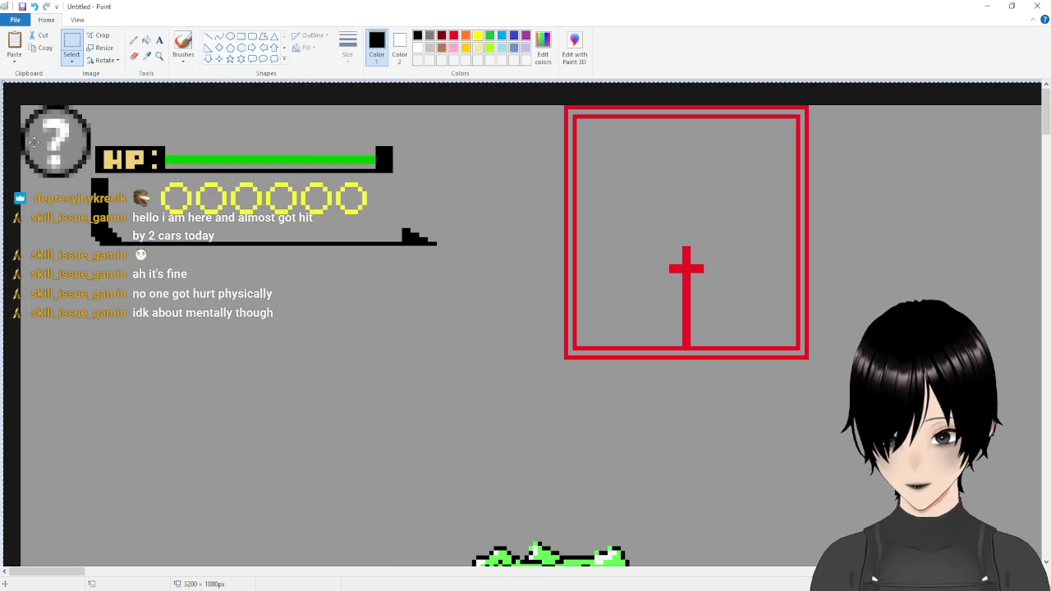
{"action": "key", "text": "Left"}
{"action": "key", "text": "Left"}
{"action": "key", "text": "Left"}
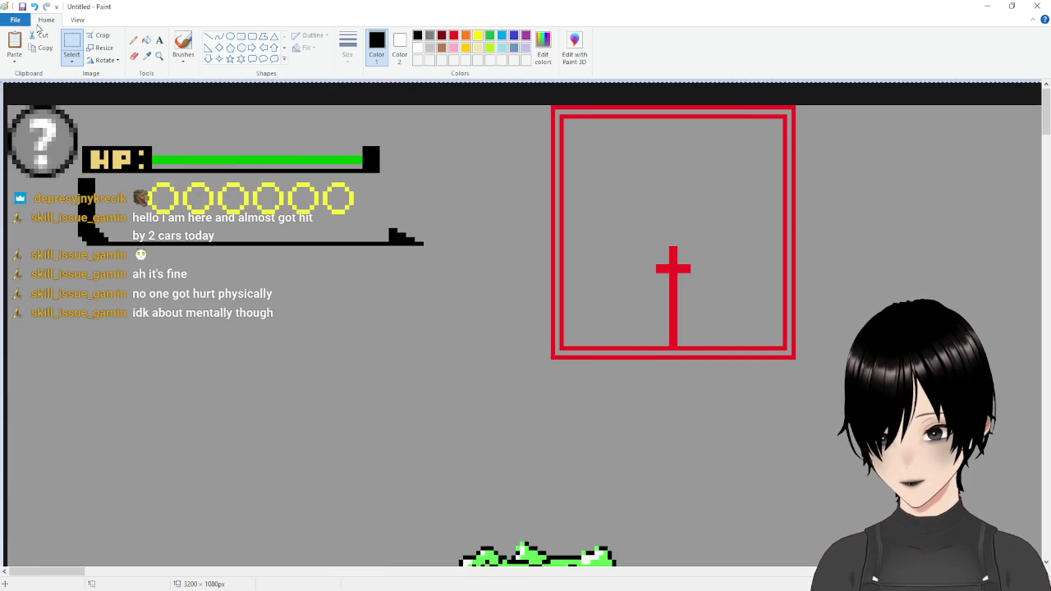
{"action": "key", "text": "Left"}
{"action": "key", "text": "Up"}
{"action": "key", "text": "Up"}
{"action": "key", "text": "Up"}
{"action": "left_click", "coordinate": [71, 43]}
{"action": "scroll", "coordinate": [355, 159], "scroll_direction": "down", "scroll_amount": 3}
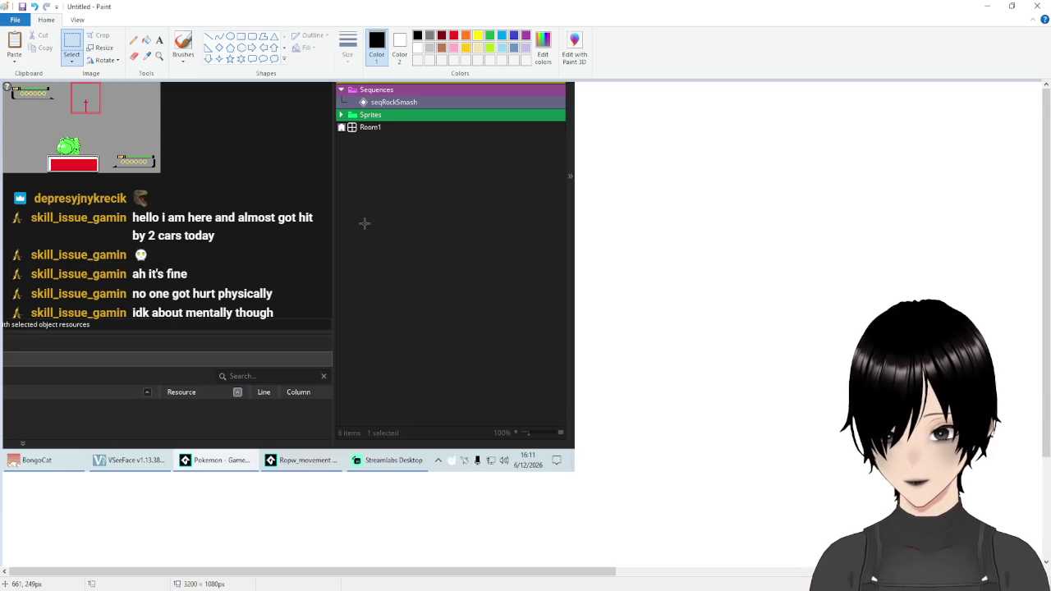
{"action": "scroll", "coordinate": [328, 402], "scroll_direction": "up", "scroll_amount": 2}
{"action": "scroll", "coordinate": [509, 434], "scroll_direction": "down", "scroll_amount": 2}
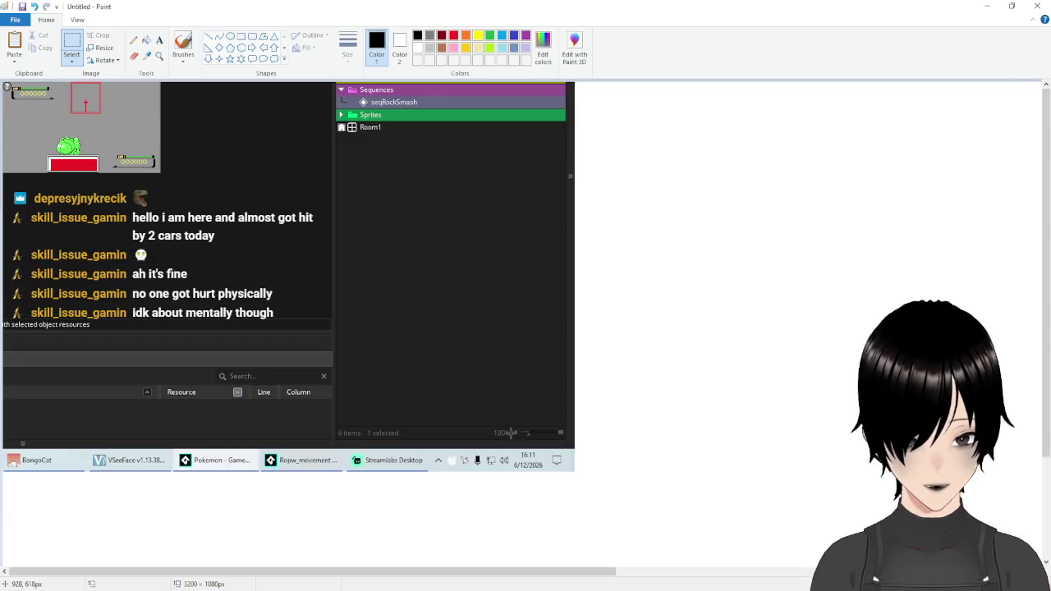
{"action": "scroll", "coordinate": [549, 437], "scroll_direction": "down", "scroll_amount": 3}
- Crop the Paint canvas to 288×160 pixels and switch back to GameMaker
{"action": "left_click_drag", "start_coordinate": [222, 236], "coordinate": [210, 119]}
{"action": "mouse_move", "coordinate": [442, 100]}
{"action": "left_mouse_down"}
{"action": "mouse_move", "coordinate": [159, 146]}
{"action": "mouse_move", "coordinate": [47, 119]}
{"action": "left_mouse_up"}
{"action": "scroll", "coordinate": [106, 164], "scroll_direction": "up", "scroll_amount": 6}
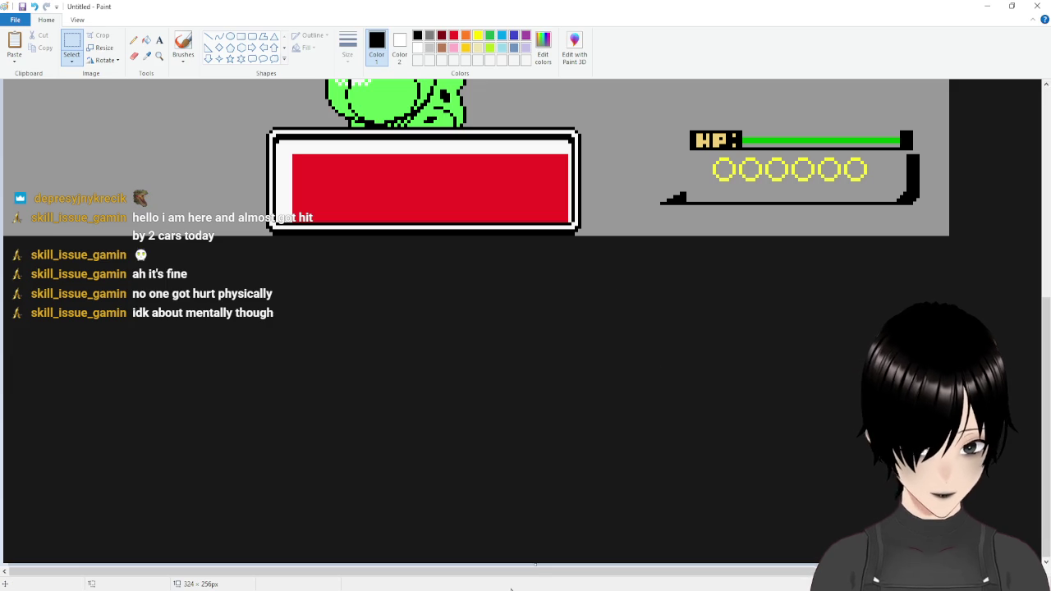
{"action": "left_click_drag", "start_coordinate": [489, 570], "coordinate": [600, 569]}
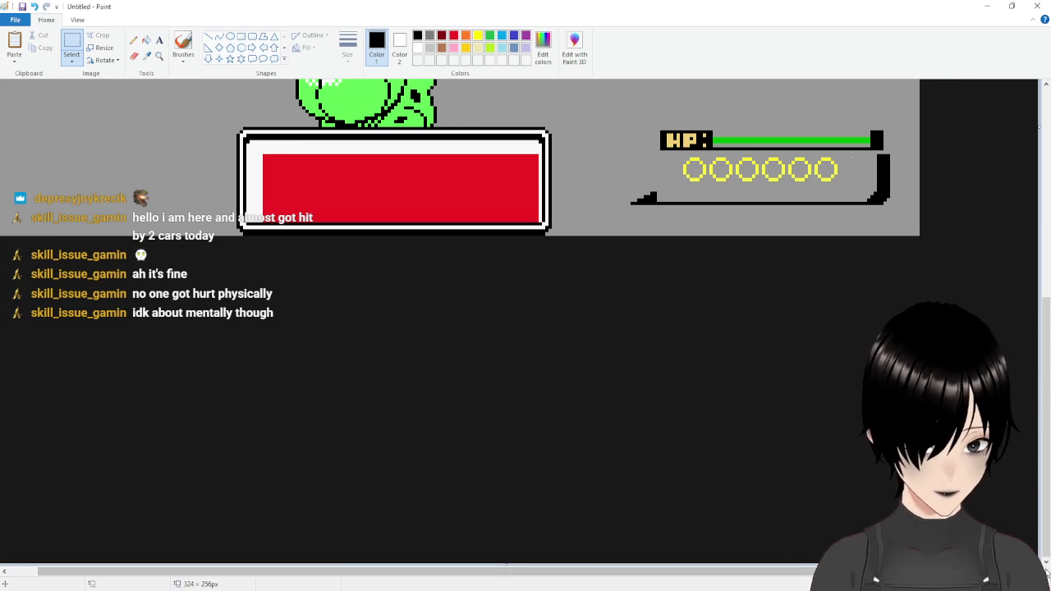
{"action": "mouse_move", "coordinate": [921, 236]}
{"action": "left_mouse_down"}
{"action": "mouse_move", "coordinate": [957, 324]}
{"action": "mouse_move", "coordinate": [919, 228]}
{"action": "mouse_move", "coordinate": [921, 239]}
{"action": "left_mouse_up"}
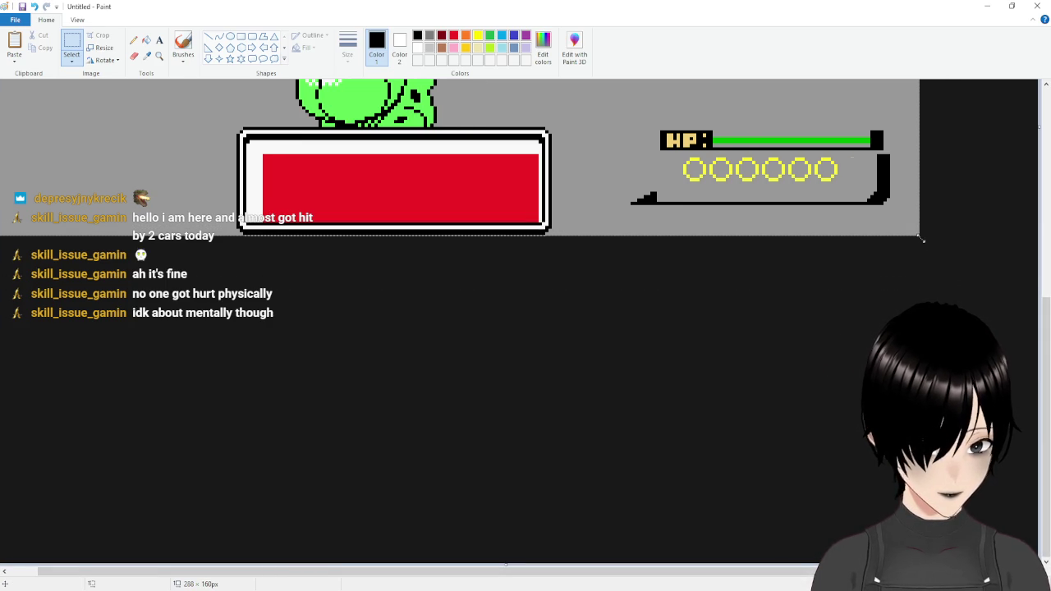
{"action": "key", "text": "ctrl+z"}
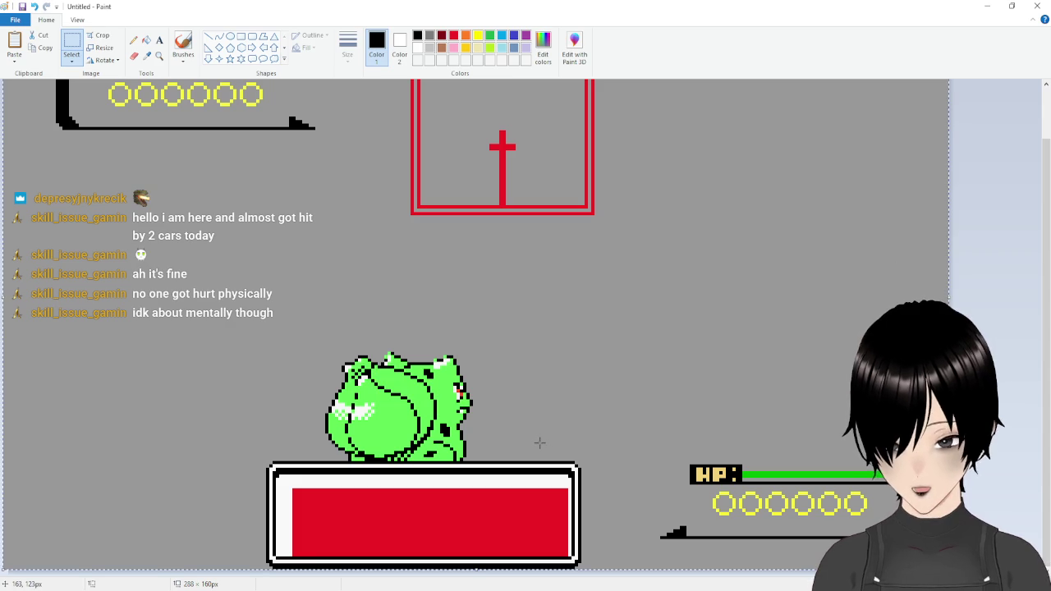
{"action": "key", "text": "alt+Tab"}
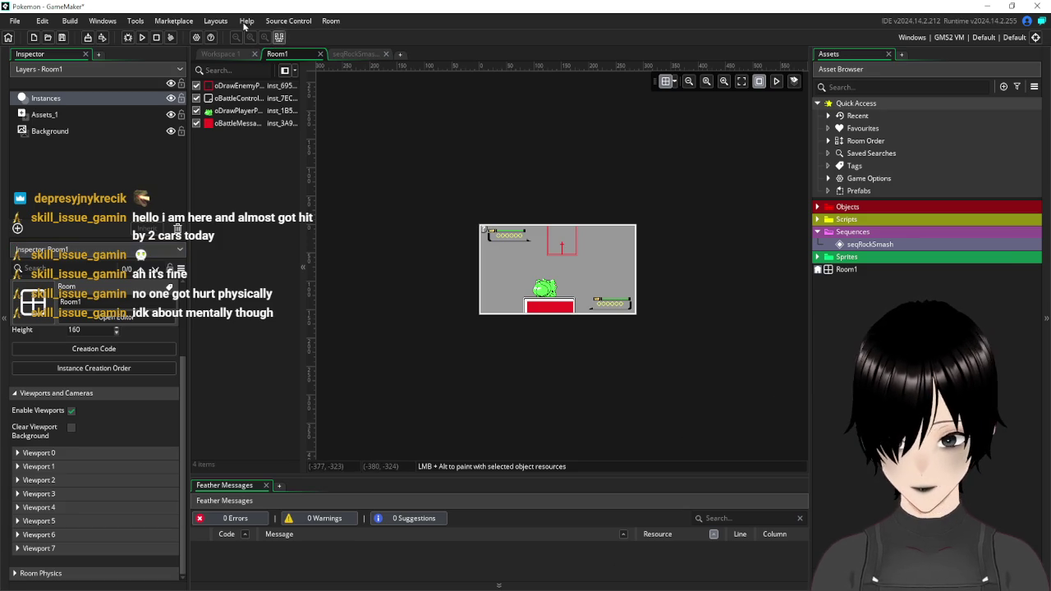
- Create a new sprite named baranea in the Sprites > Interface folder
{"action": "left_click", "coordinate": [227, 55]}
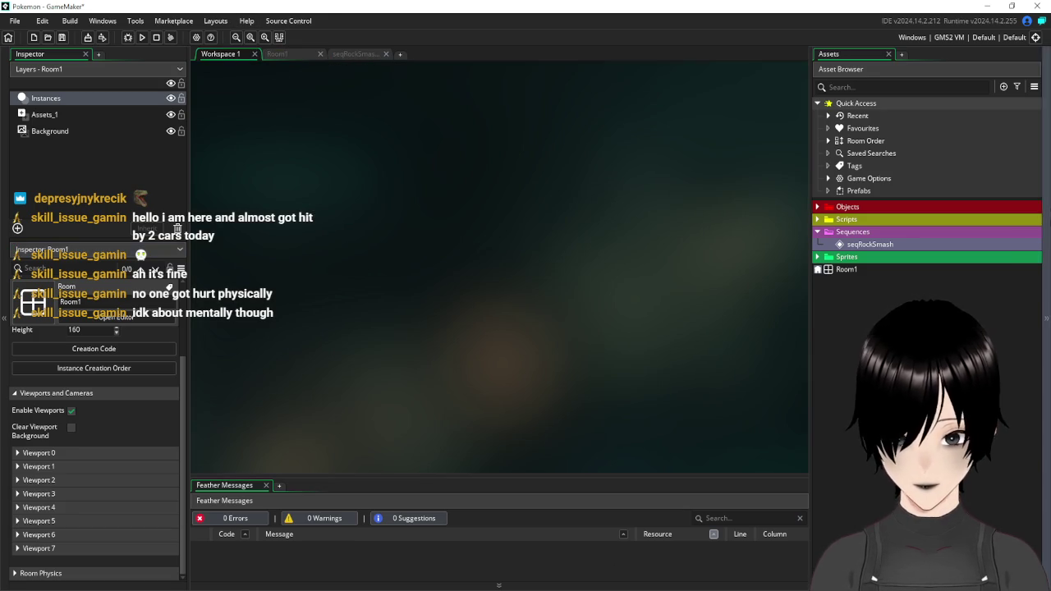
{"action": "left_click", "coordinate": [816, 258]}
{"action": "right_click", "coordinate": [836, 262]}
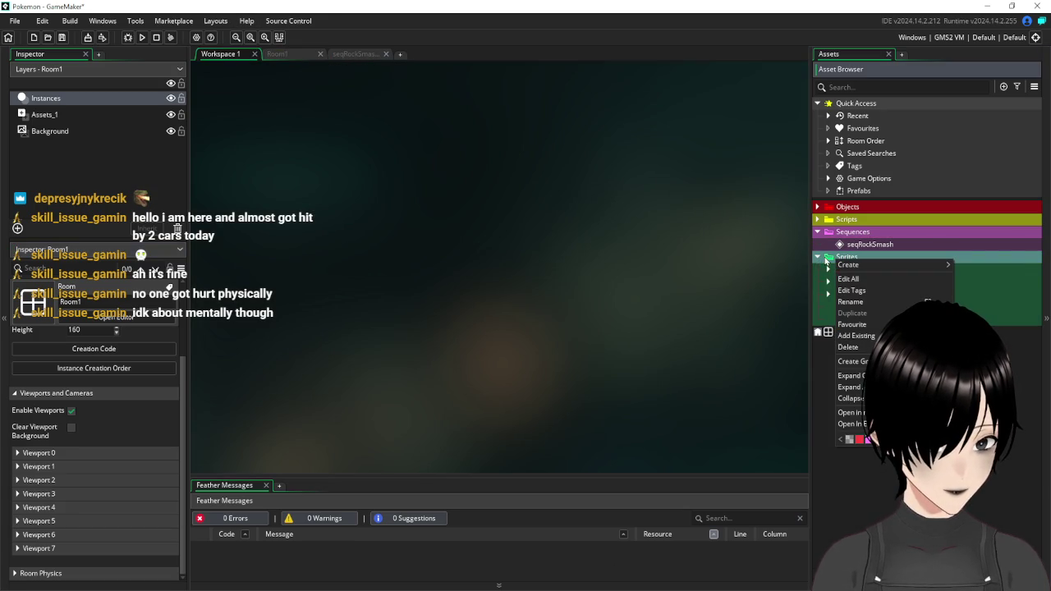
{"action": "left_click", "coordinate": [828, 269]}
{"action": "right_click", "coordinate": [855, 276]}
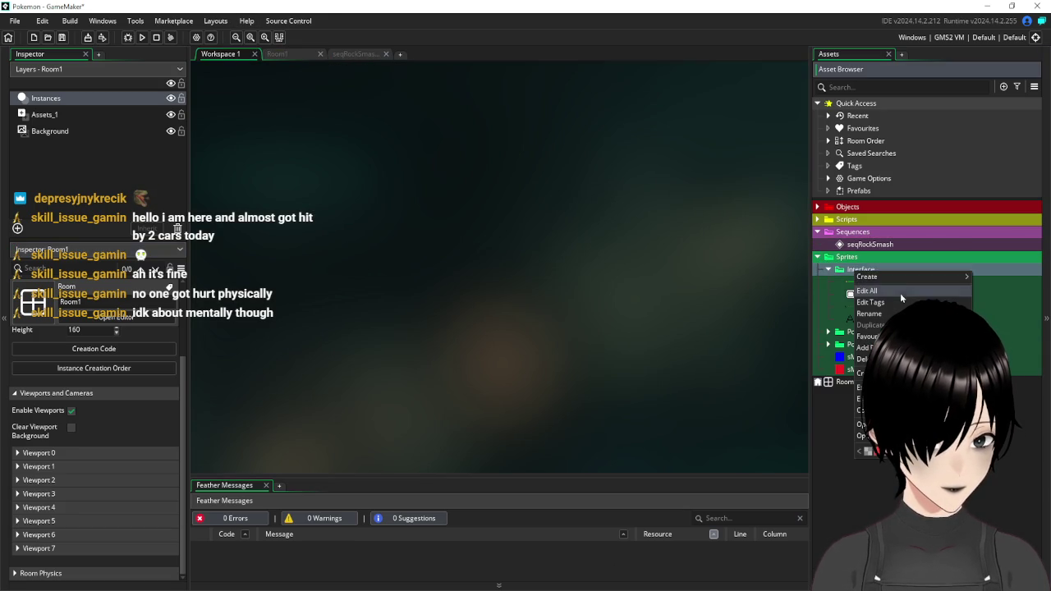
{"action": "mouse_move", "coordinate": [895, 275]}
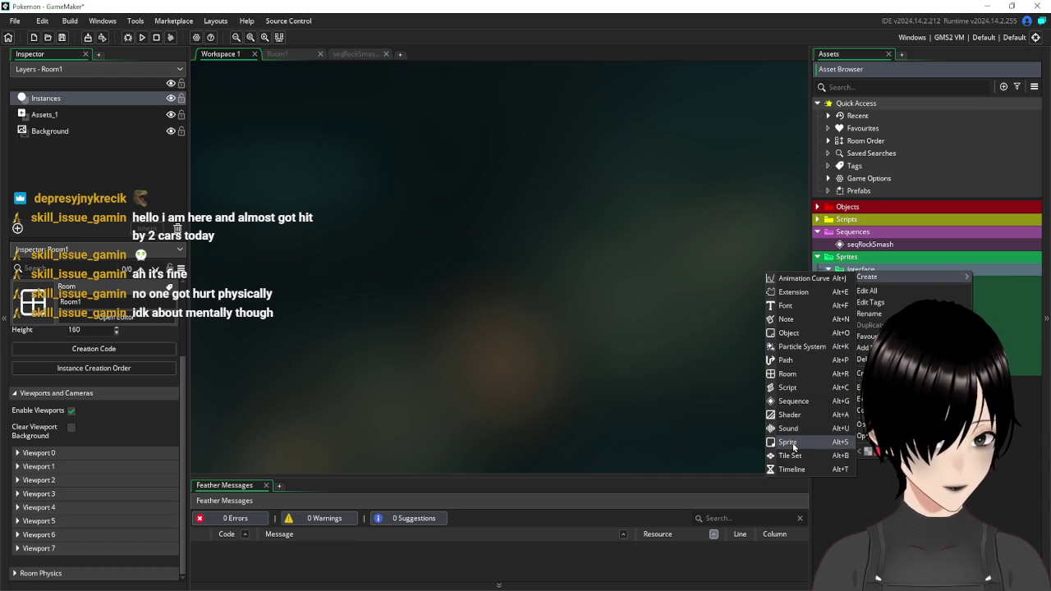
{"action": "left_click", "coordinate": [788, 442]}
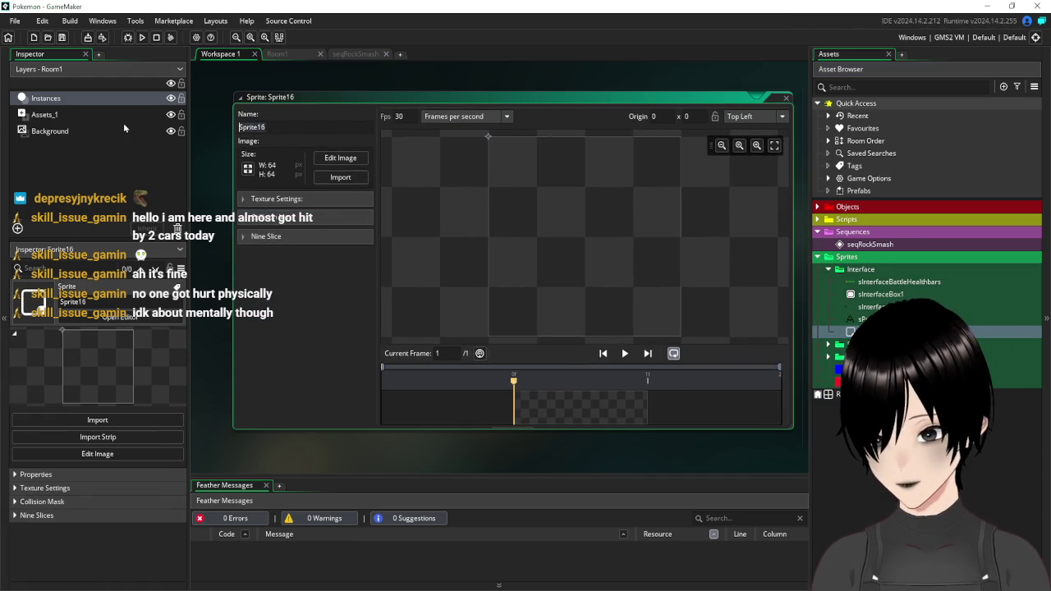
{"action": "type", "text": "ba"}
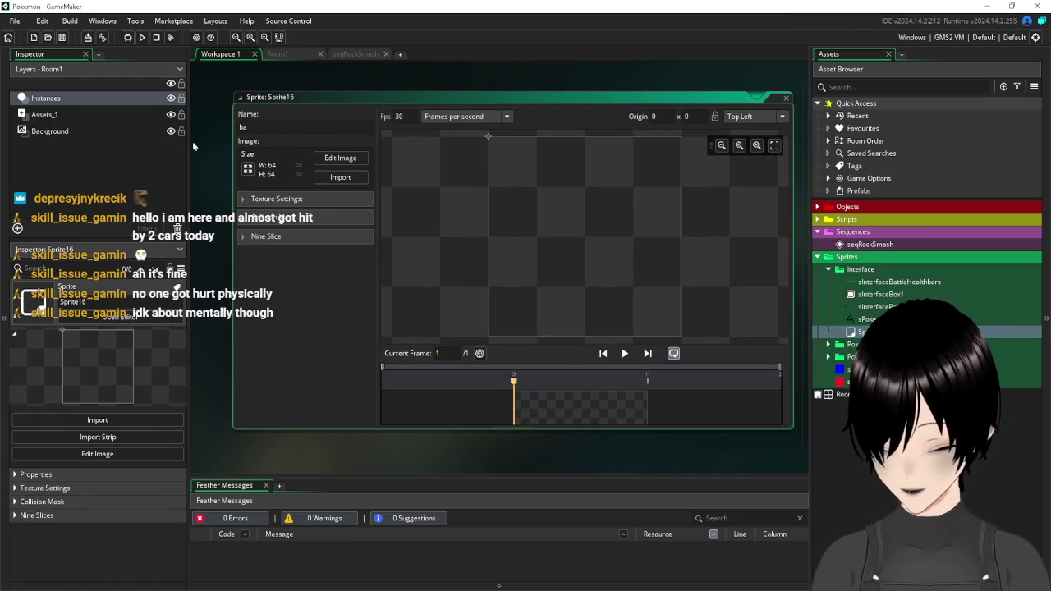
{"action": "type", "text": "ranea"}
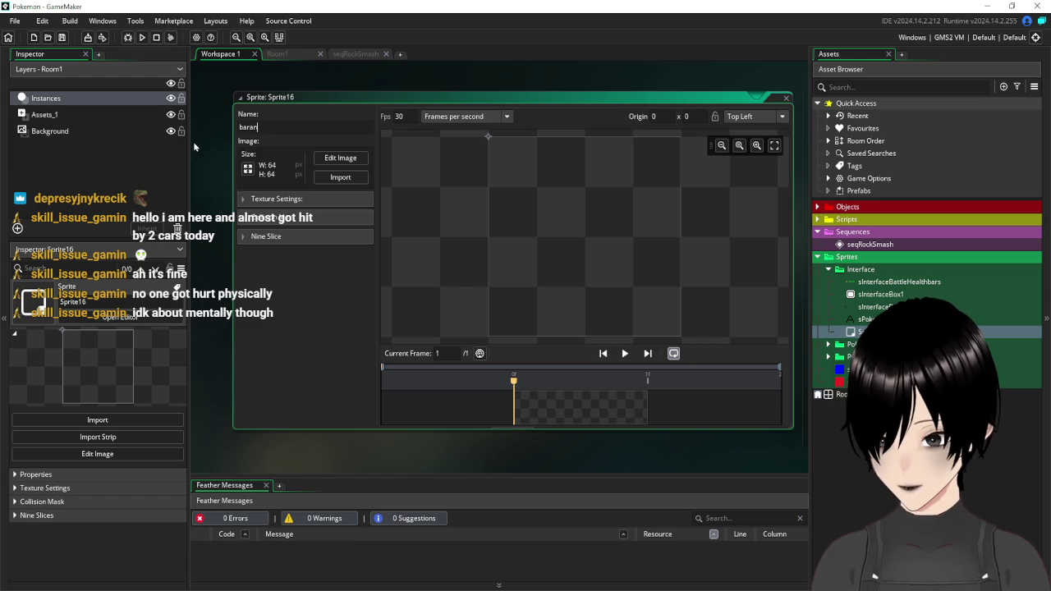
- Resize baranea to 288 × 160 with Maintain Aspect Ratio unticked
{"action": "left_click", "coordinate": [247, 168]}
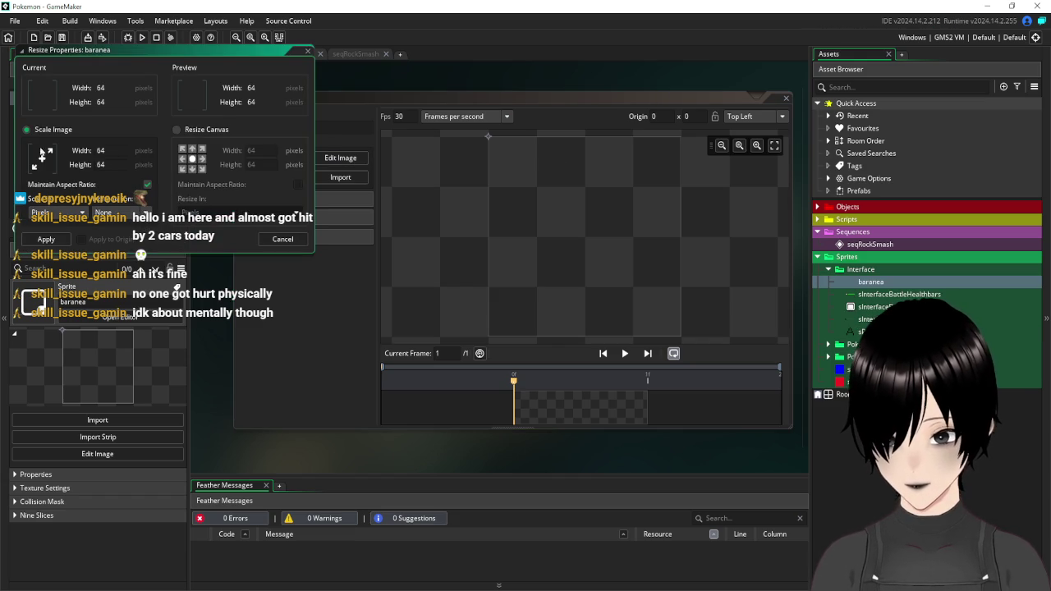
{"action": "left_click", "coordinate": [147, 184]}
{"action": "left_click", "coordinate": [115, 152]}
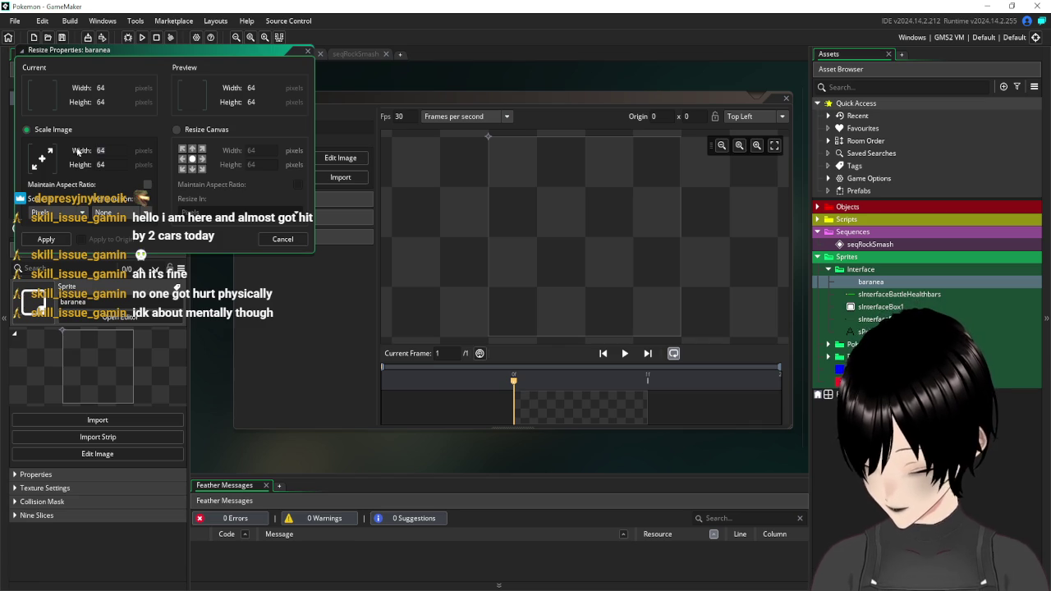
{"action": "type", "text": "288"}
{"action": "key", "text": "Tab"}
{"action": "type", "text": "160"}
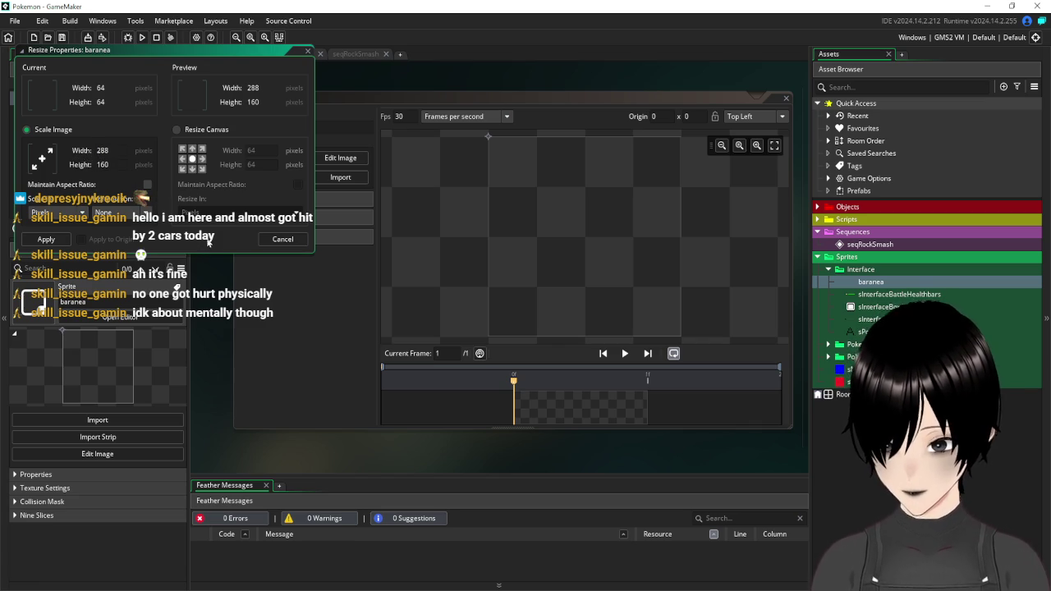
{"action": "left_click", "coordinate": [46, 239]}
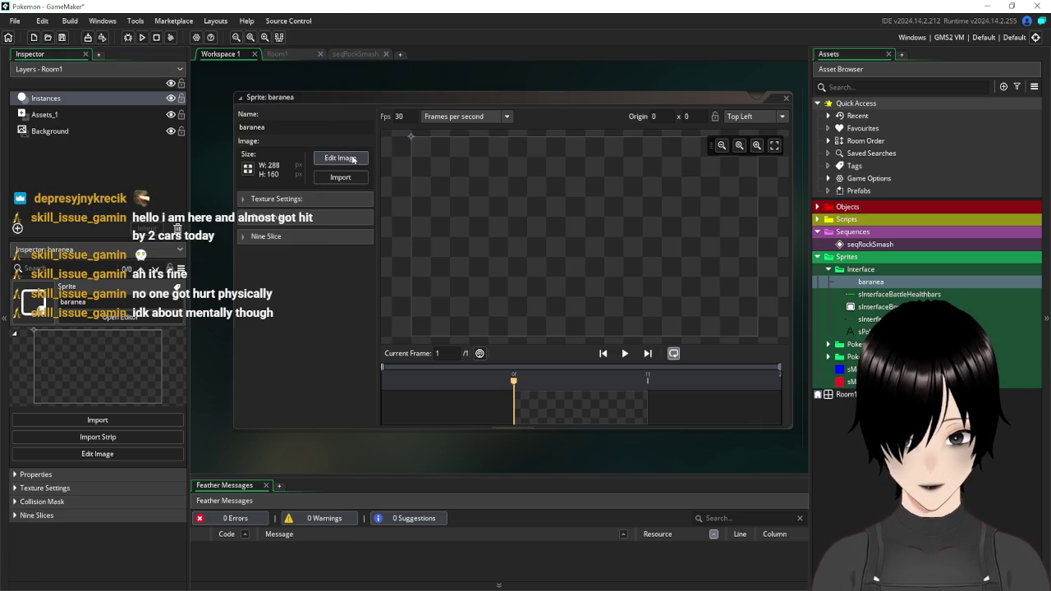
{"action": "left_click", "coordinate": [341, 158]}
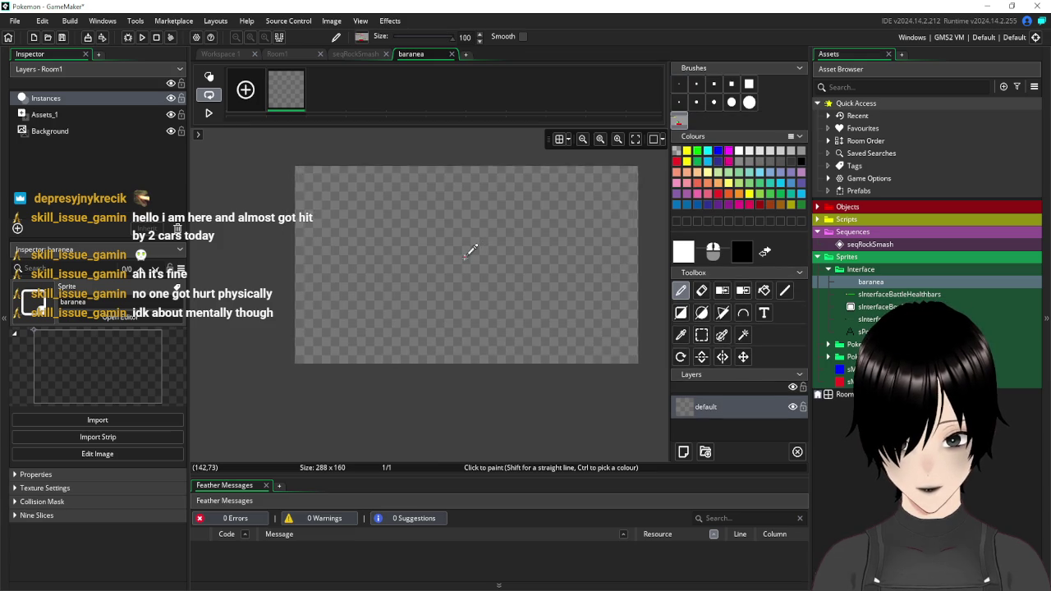
- Paste the battle screenshot into baranea, commit it, and close the image editor and sprite window
{"action": "key", "text": "ctrl+v"}
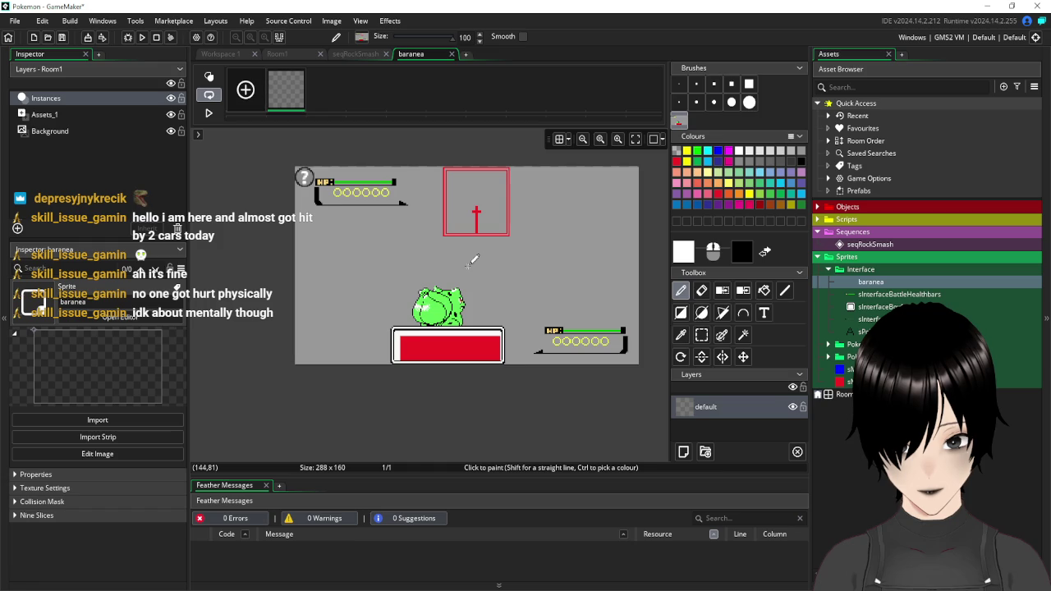
{"action": "left_click", "coordinate": [473, 259]}
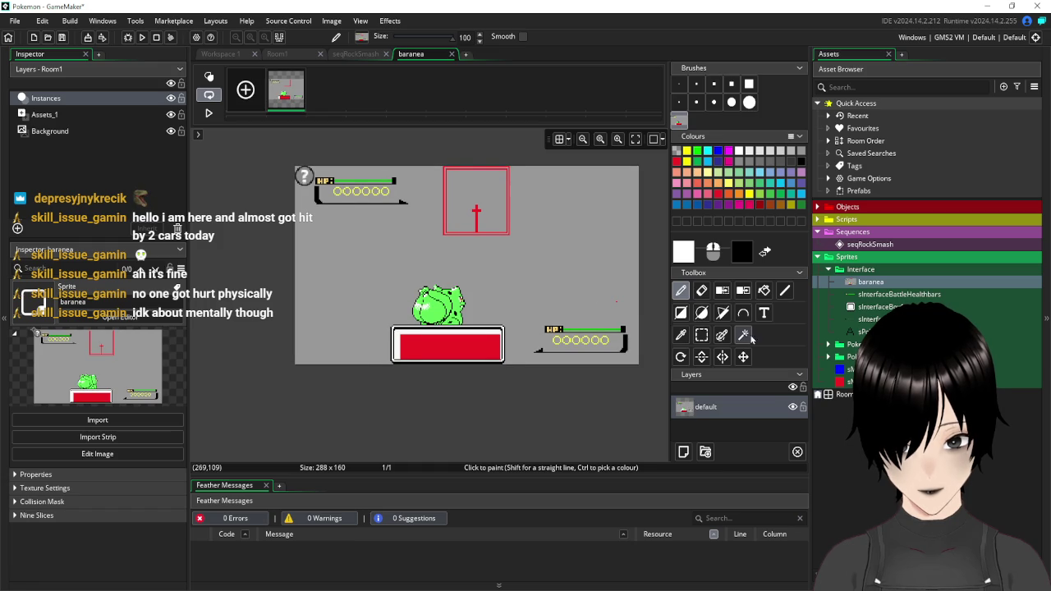
{"action": "left_click", "coordinate": [450, 55]}
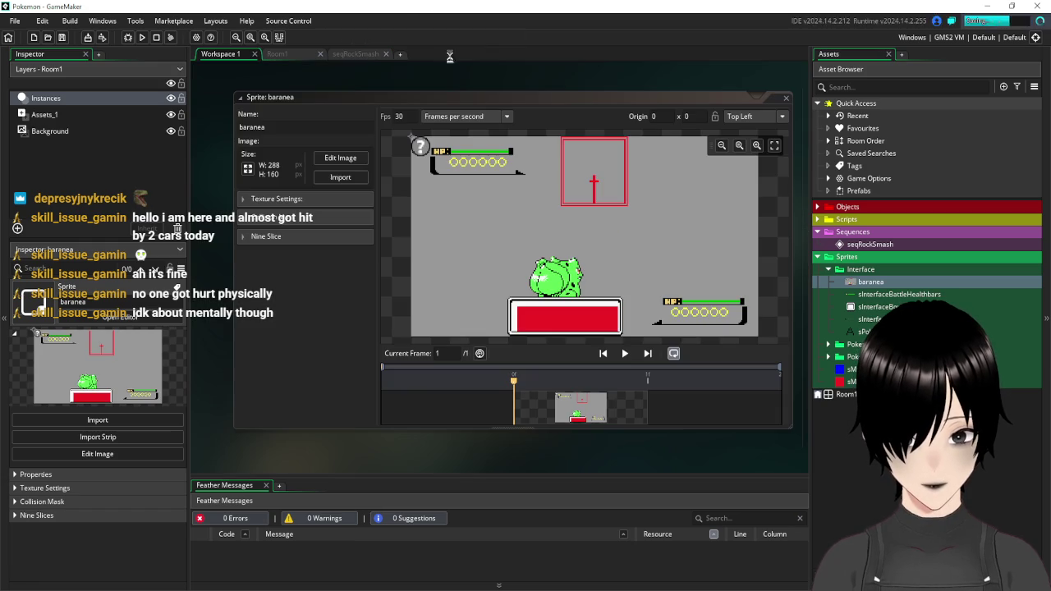
{"action": "left_click", "coordinate": [785, 98]}
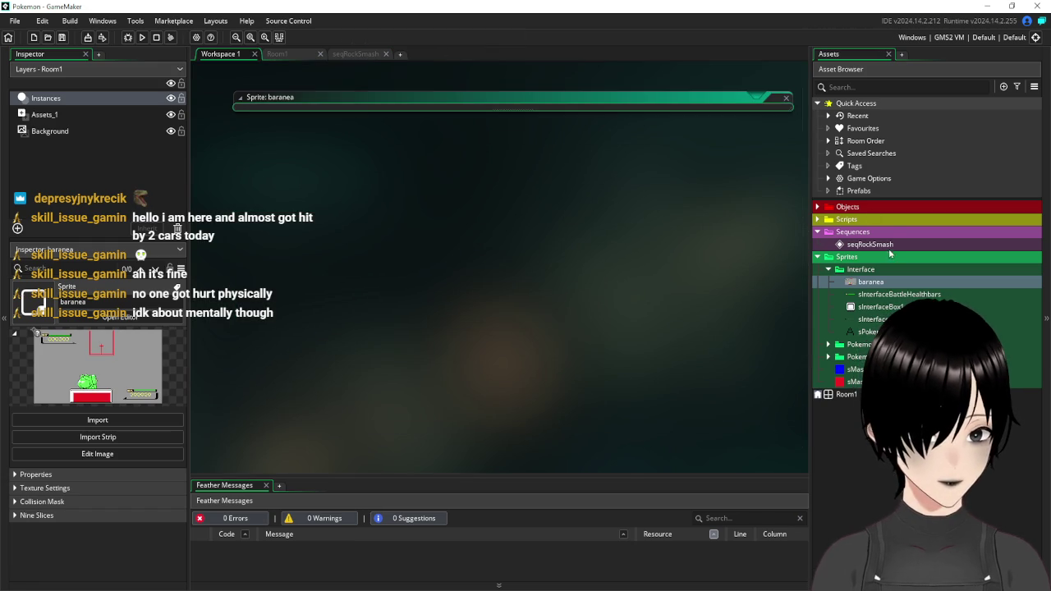
{"action": "left_click", "coordinate": [849, 249]}
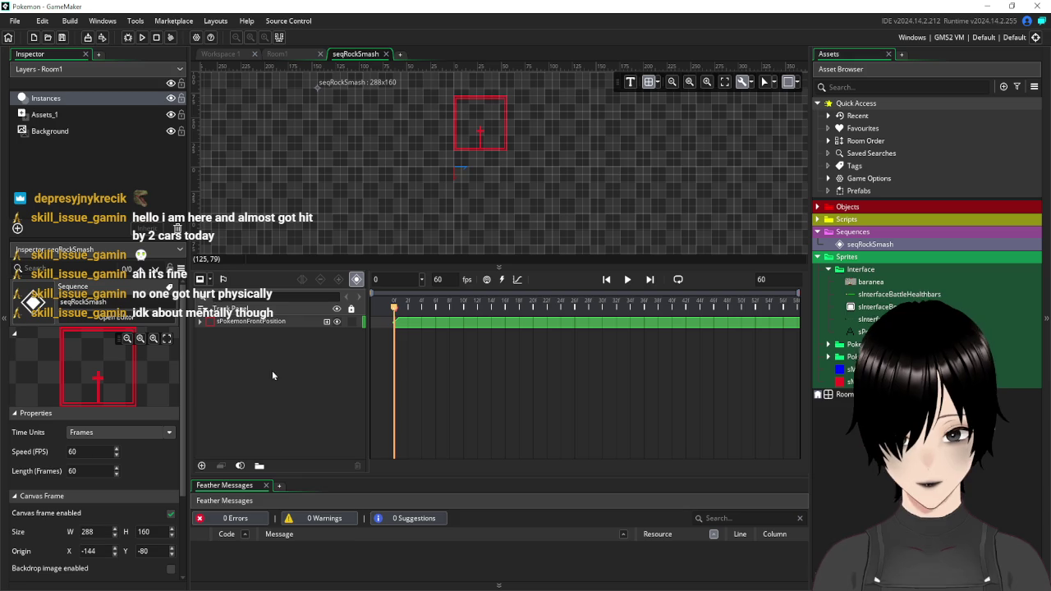
- Delete the sPokemonFrontPosition track and add baranea as a new sprite track
{"action": "left_click", "coordinate": [273, 322]}
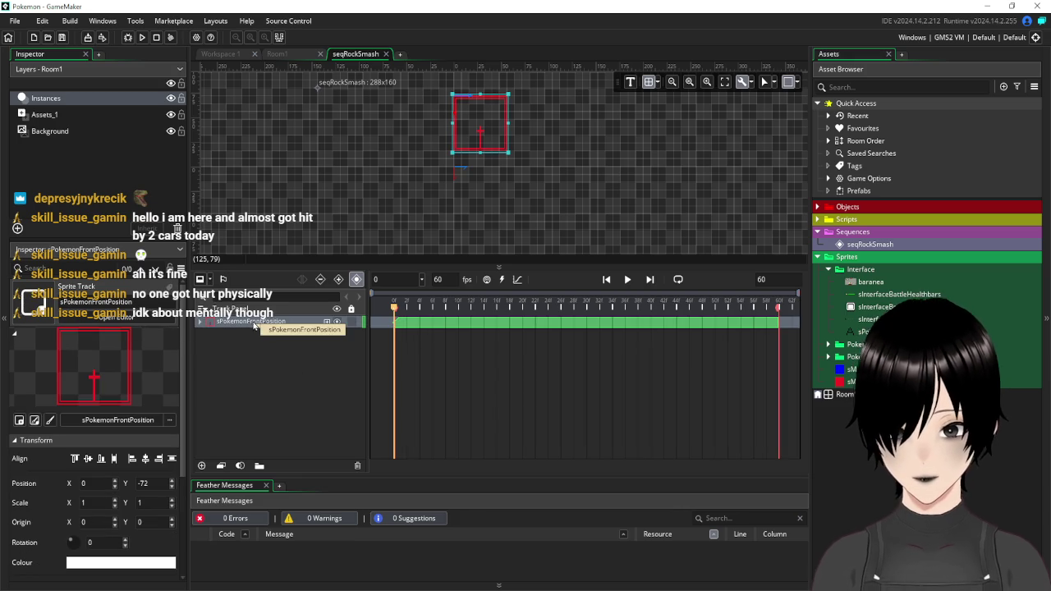
{"action": "key", "text": "Delete"}
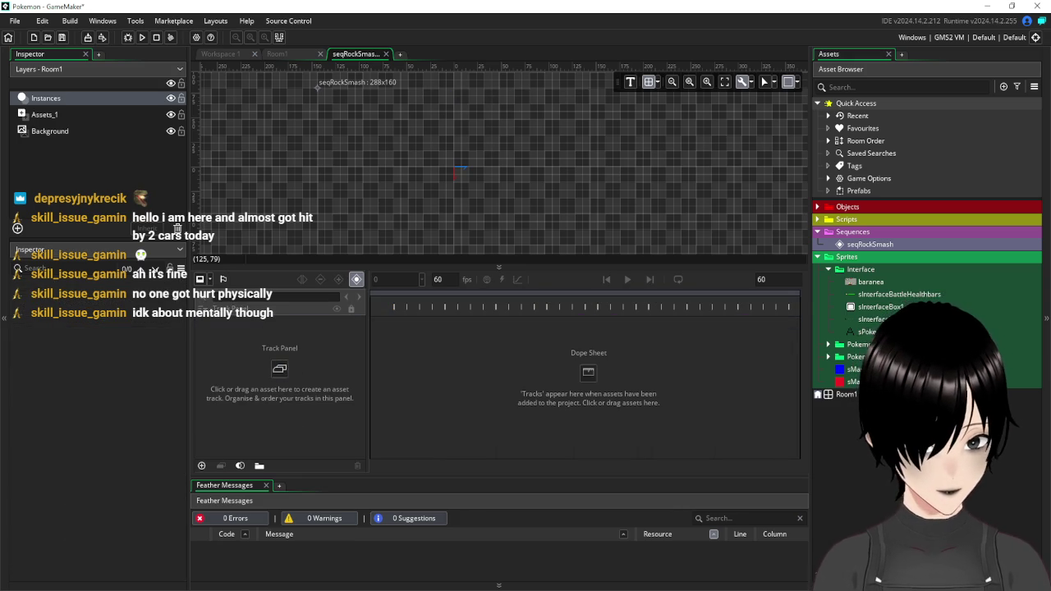
{"action": "mouse_move", "coordinate": [885, 285]}
{"action": "left_mouse_down"}
{"action": "mouse_move", "coordinate": [293, 387]}
{"action": "mouse_move", "coordinate": [220, 348]}
{"action": "left_mouse_up"}
- Centre the baranea backdrop at -144, -80 so it fills the 288×160 canvas
{"action": "left_click_drag", "start_coordinate": [499, 200], "coordinate": [364, 122]}
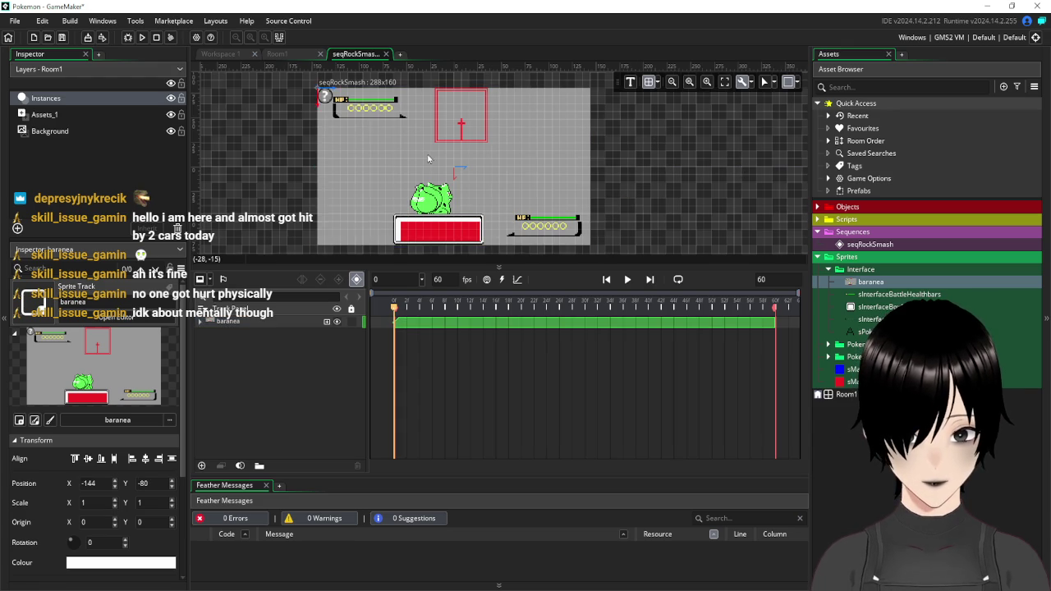
{"action": "scroll", "coordinate": [426, 156], "scroll_direction": "down", "scroll_amount": 3}
{"action": "scroll", "coordinate": [343, 133], "scroll_direction": "up", "scroll_amount": 5}
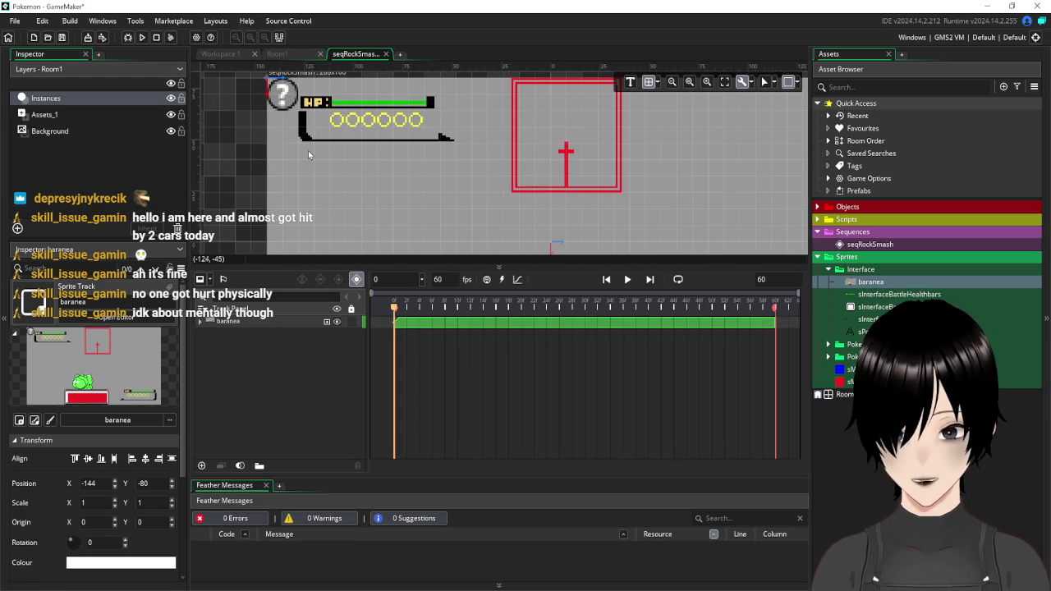
{"action": "scroll", "coordinate": [308, 153], "scroll_direction": "down", "scroll_amount": 3}
{"action": "scroll", "coordinate": [706, 160], "scroll_direction": "up", "scroll_amount": 2}
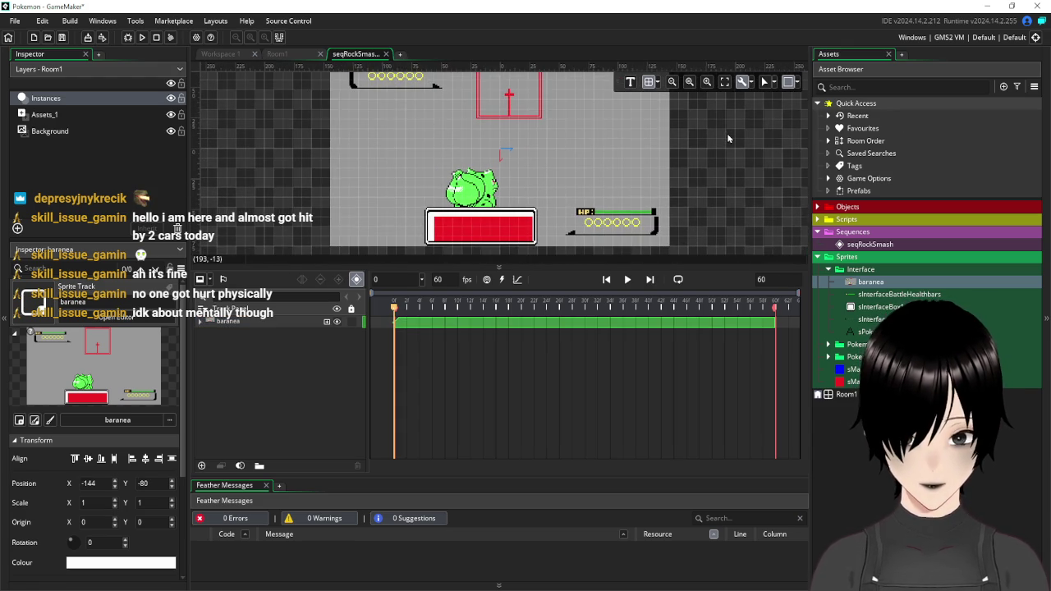
{"action": "scroll", "coordinate": [722, 156], "scroll_direction": "down", "scroll_amount": 3}
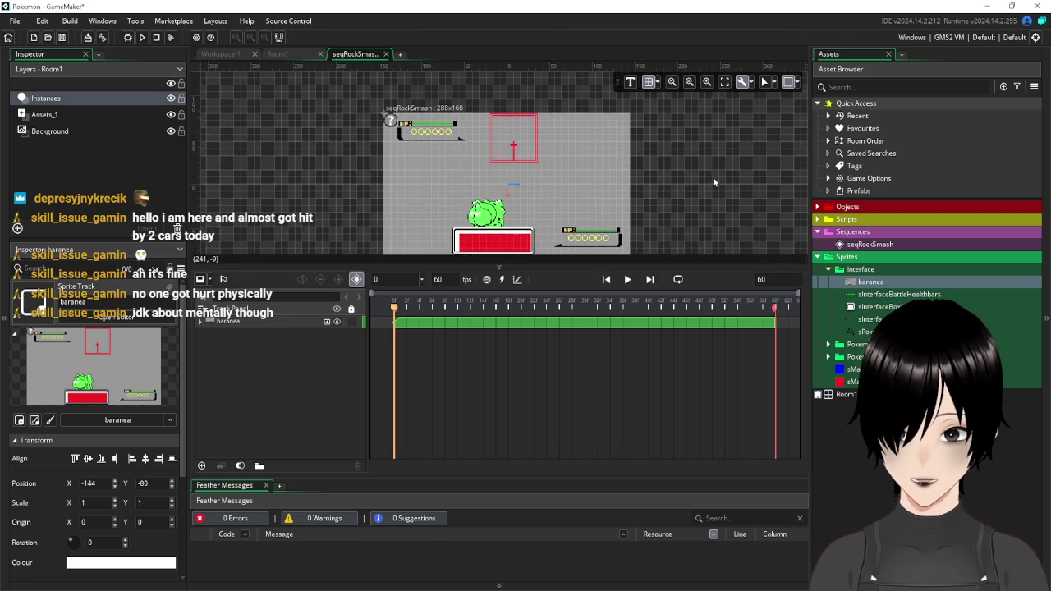
{"action": "scroll", "coordinate": [606, 157], "scroll_direction": "up", "scroll_amount": 2}
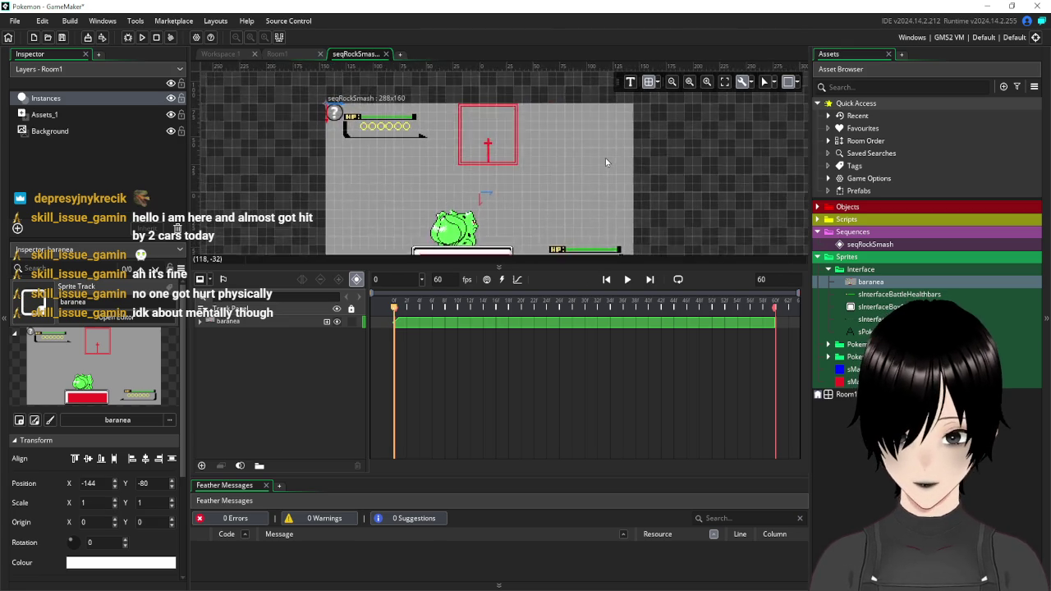
- Add oEnemyAttack from Objects > Battle as a new track and place it inside the red box
{"action": "left_click", "coordinate": [201, 466]}
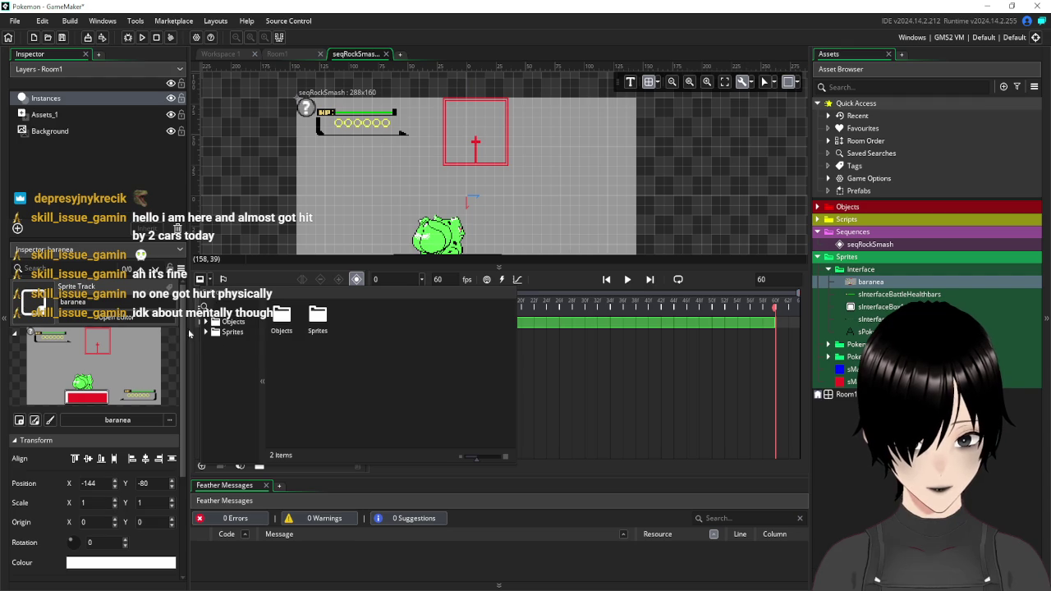
{"action": "double_click", "coordinate": [281, 319]}
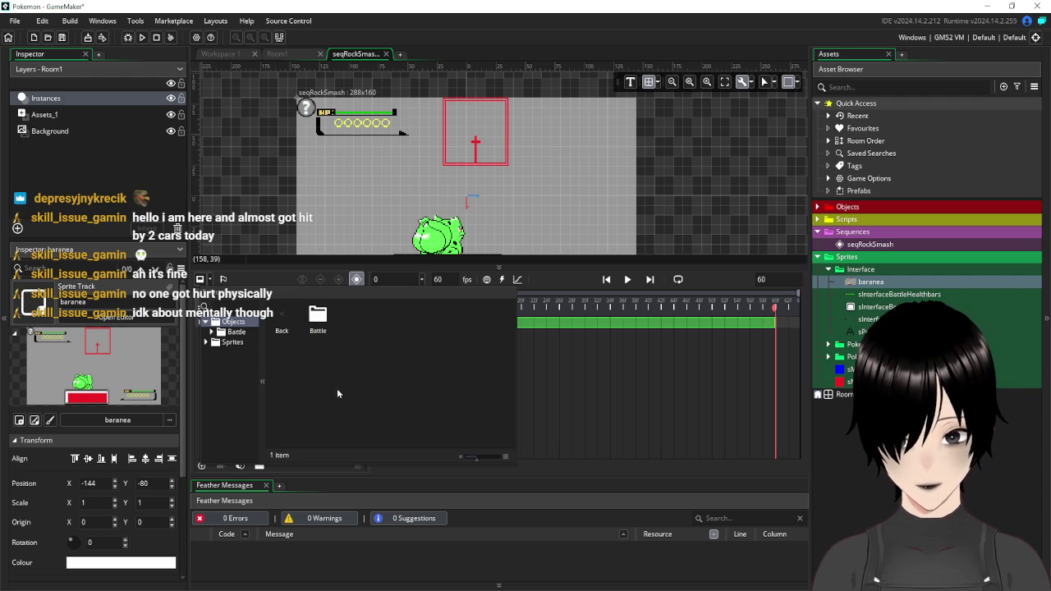
{"action": "double_click", "coordinate": [317, 317]}
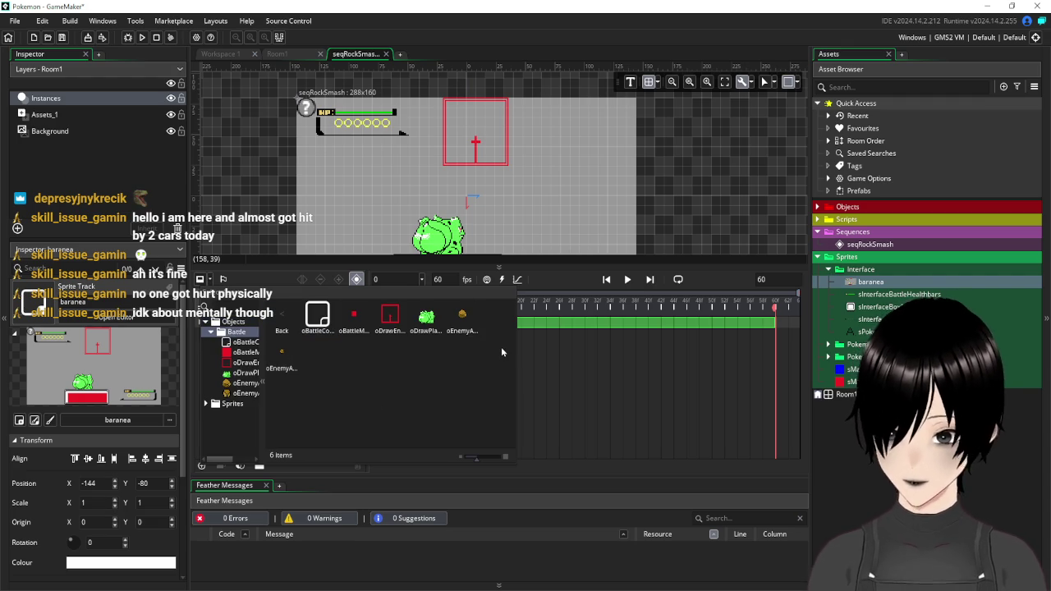
{"action": "double_click", "coordinate": [457, 315]}
{"action": "left_click_drag", "start_coordinate": [474, 210], "coordinate": [476, 140]}
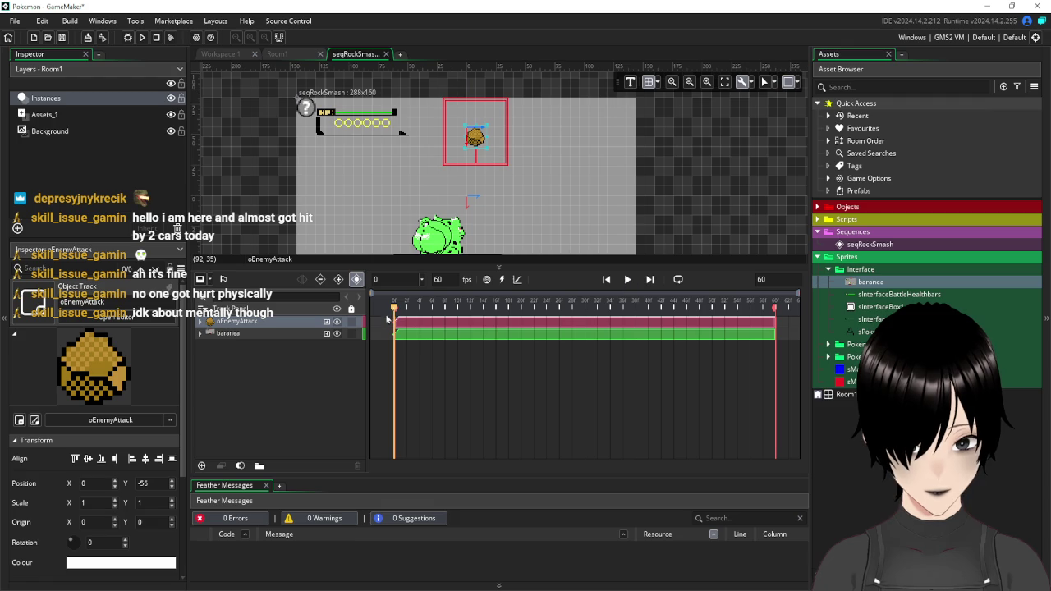
{"action": "left_click_drag", "start_coordinate": [392, 309], "coordinate": [457, 320]}
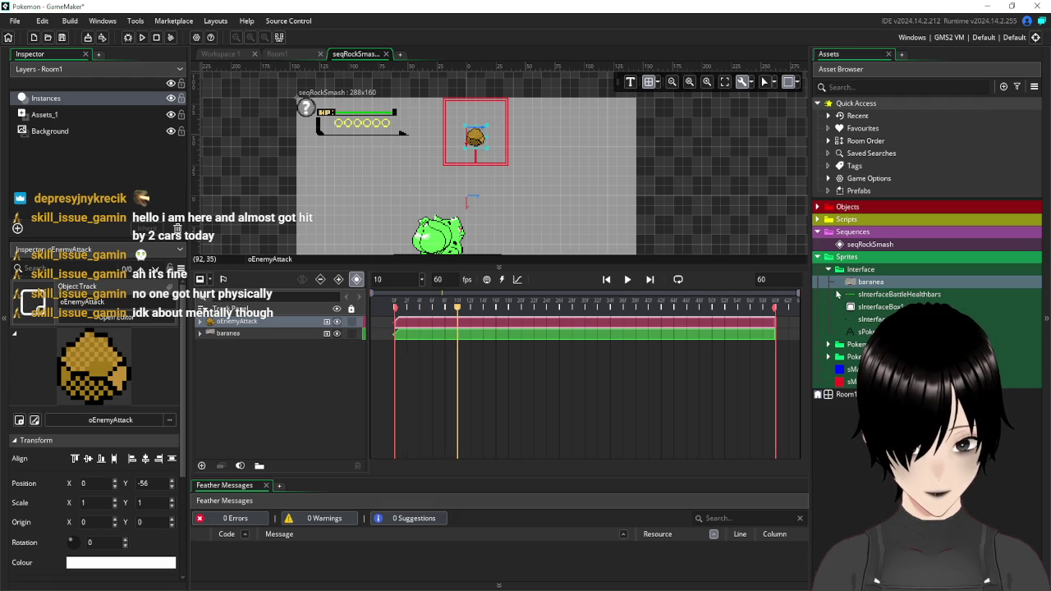
- Trim the oEnemyAttack clip to about 30 frames, previewing playback along the way
{"action": "mouse_move", "coordinate": [701, 321]}
{"action": "left_mouse_down"}
{"action": "mouse_move", "coordinate": [407, 323]}
{"action": "mouse_move", "coordinate": [458, 326]}
{"action": "left_mouse_up"}
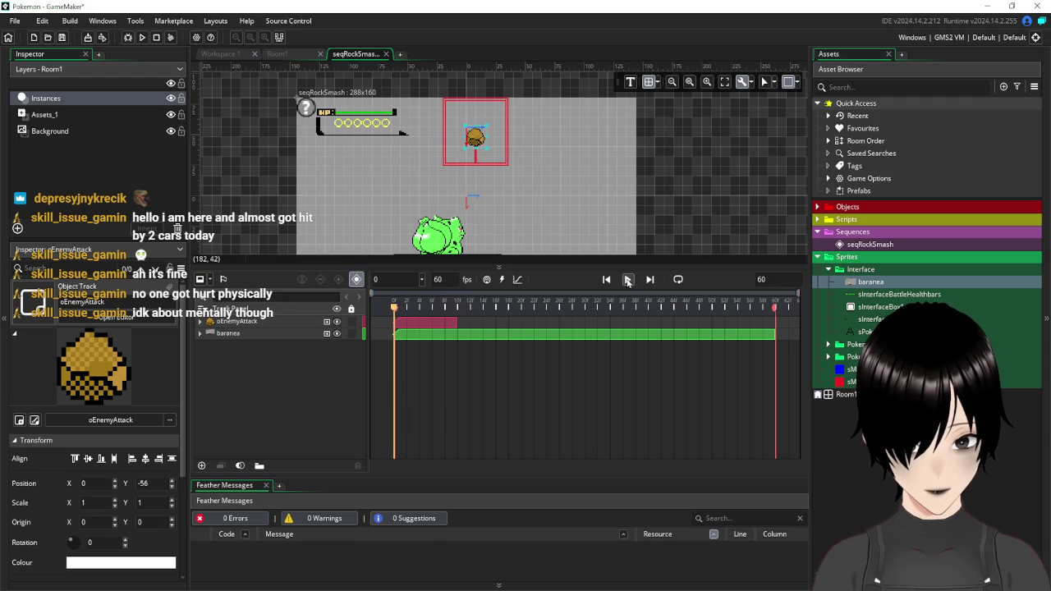
{"action": "left_click", "coordinate": [628, 280]}
{"action": "left_click", "coordinate": [627, 280]}
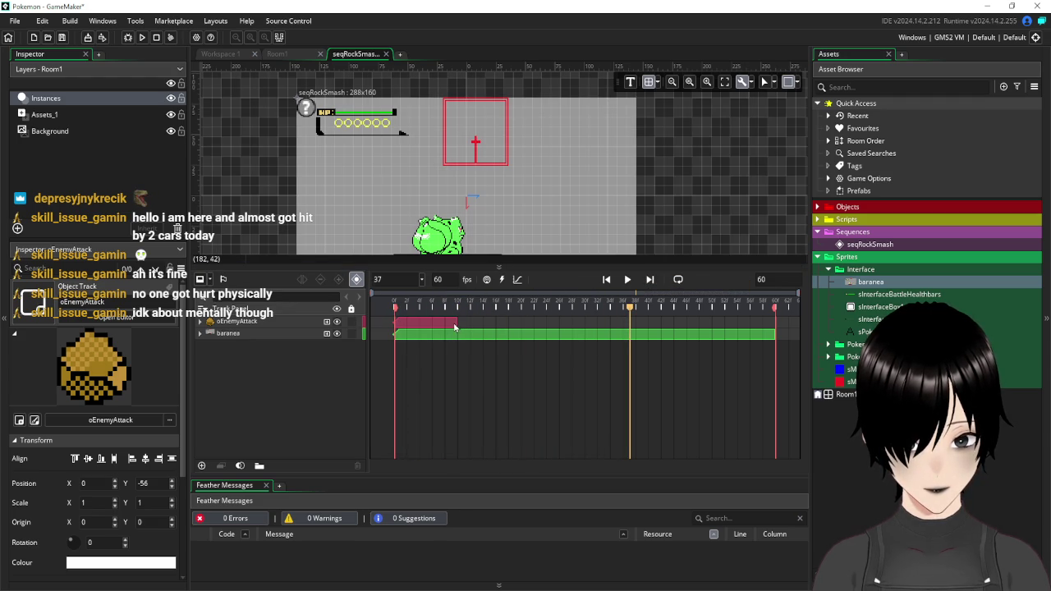
{"action": "mouse_move", "coordinate": [458, 322]}
{"action": "left_mouse_down"}
{"action": "mouse_move", "coordinate": [593, 325]}
{"action": "mouse_move", "coordinate": [583, 325]}
{"action": "mouse_move", "coordinate": [590, 312]}
{"action": "mouse_move", "coordinate": [394, 312]}
{"action": "left_mouse_up"}
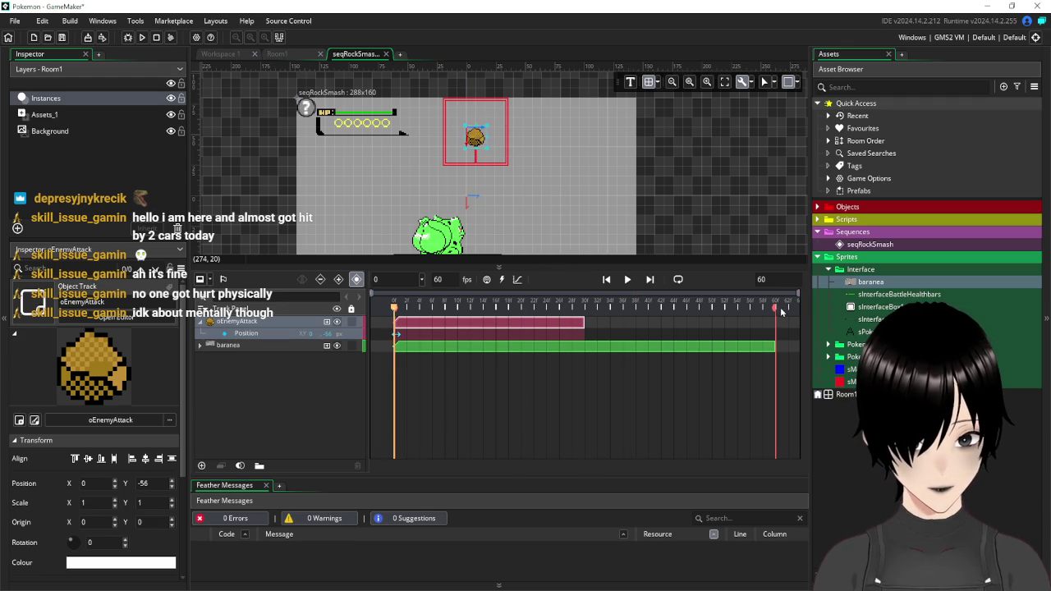
- At frame 30, move the attack onto the Bulbasaur, then play the sequence from frame 0
{"action": "mouse_move", "coordinate": [771, 310]}
{"action": "left_mouse_down"}
{"action": "mouse_move", "coordinate": [573, 310]}
{"action": "mouse_move", "coordinate": [585, 311]}
{"action": "left_mouse_up"}
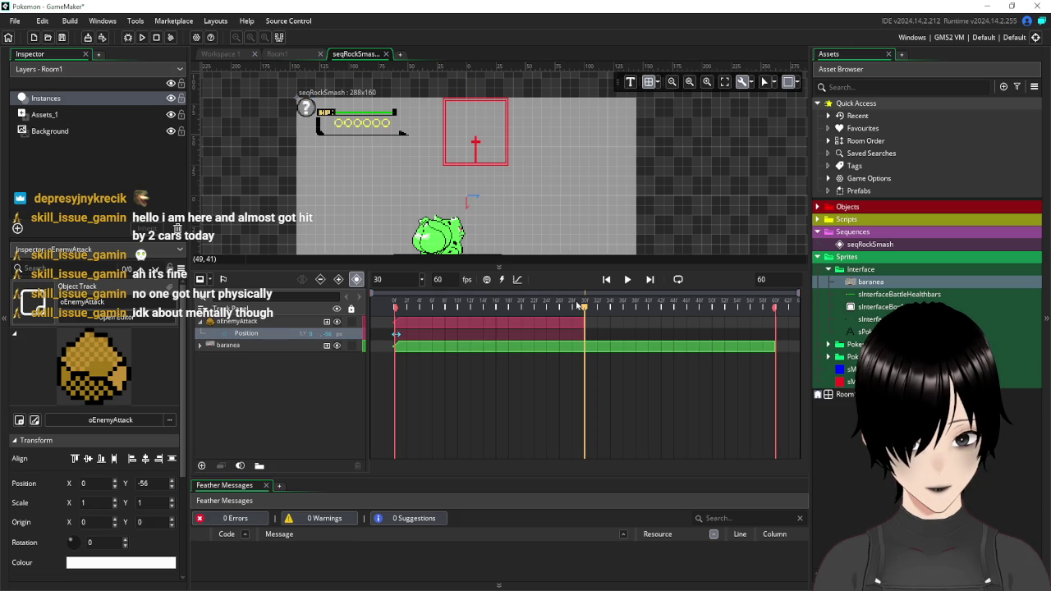
{"action": "left_click", "coordinate": [606, 279]}
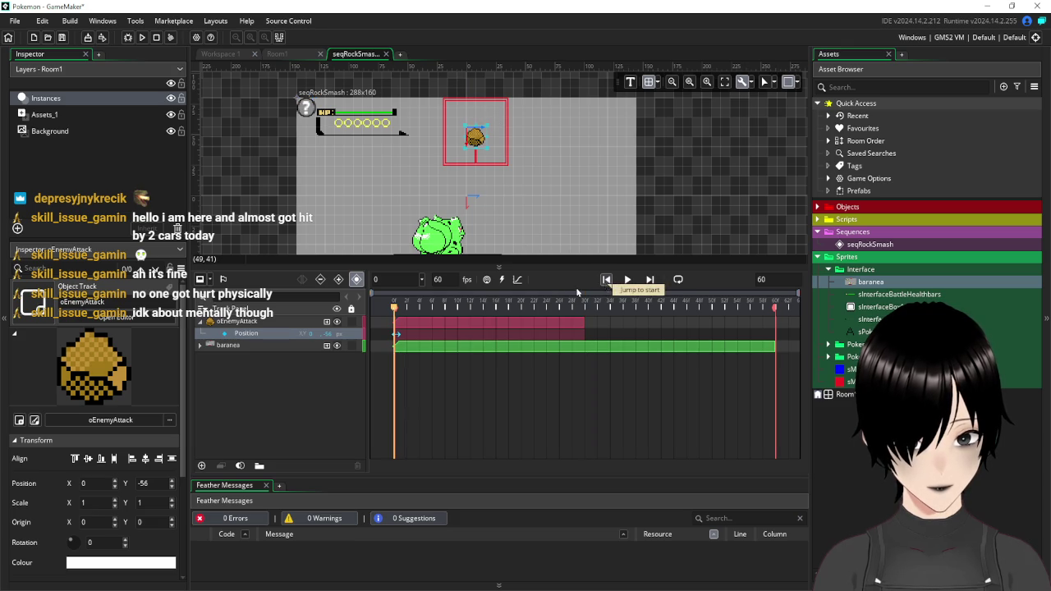
{"action": "left_click_drag", "start_coordinate": [394, 309], "coordinate": [597, 325]}
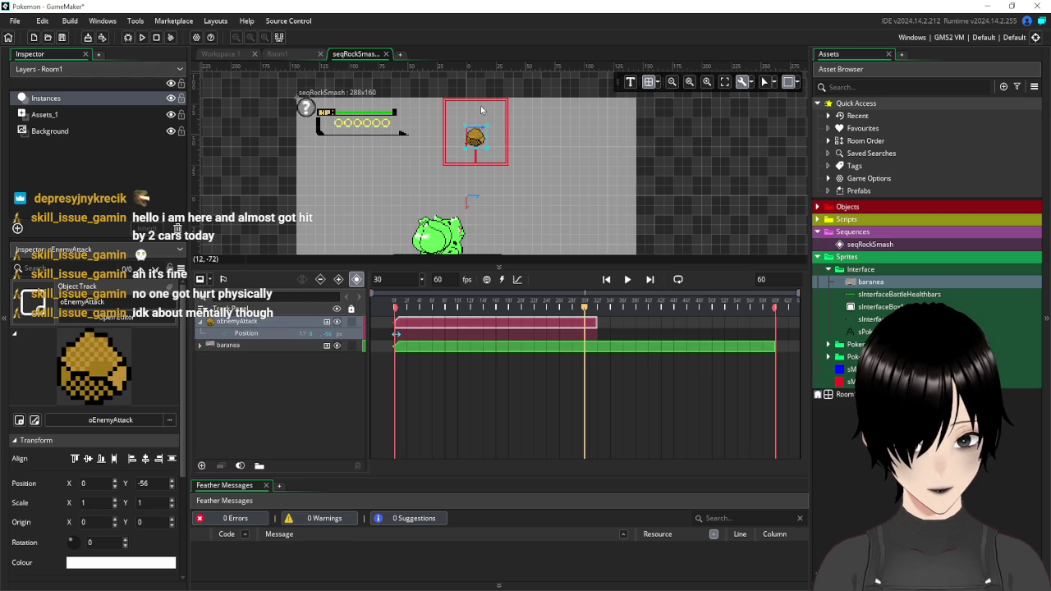
{"action": "left_click_drag", "start_coordinate": [476, 141], "coordinate": [450, 229]}
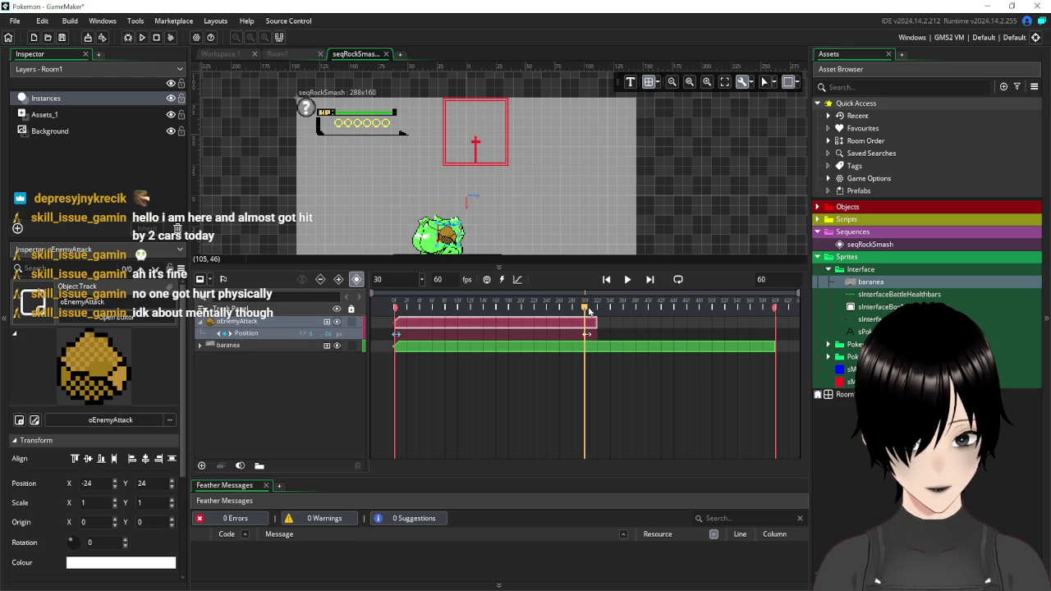
{"action": "left_click_drag", "start_coordinate": [586, 310], "coordinate": [394, 310]}
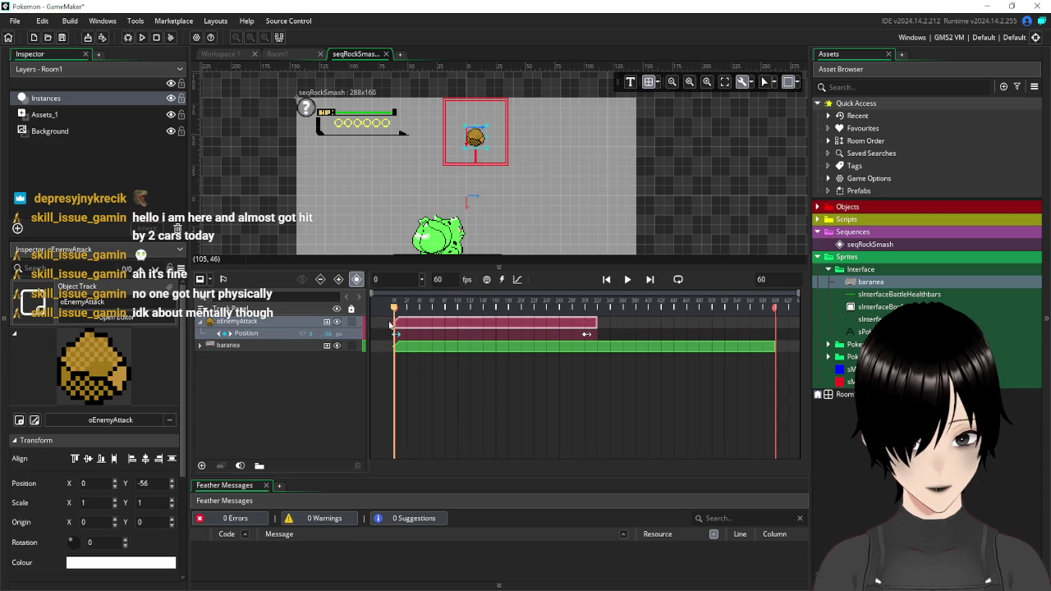
{"action": "left_click", "coordinate": [627, 281]}
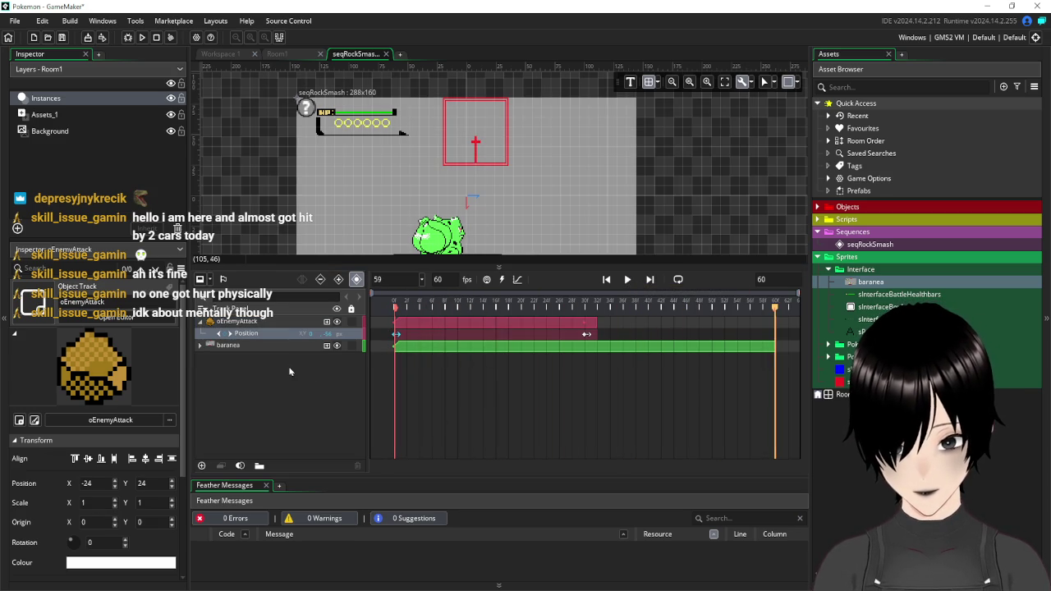
- Convert the oEnemyAttack Position keyframes to a curve and open its x and y curves
{"action": "left_click", "coordinate": [448, 342]}
{"action": "right_click", "coordinate": [445, 339]}
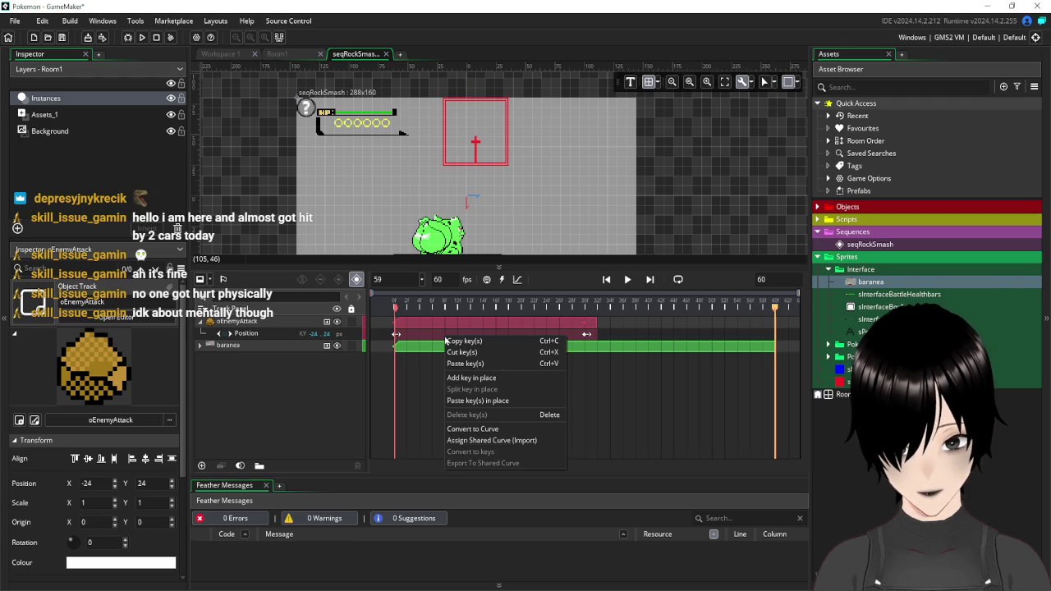
{"action": "left_click", "coordinate": [475, 429]}
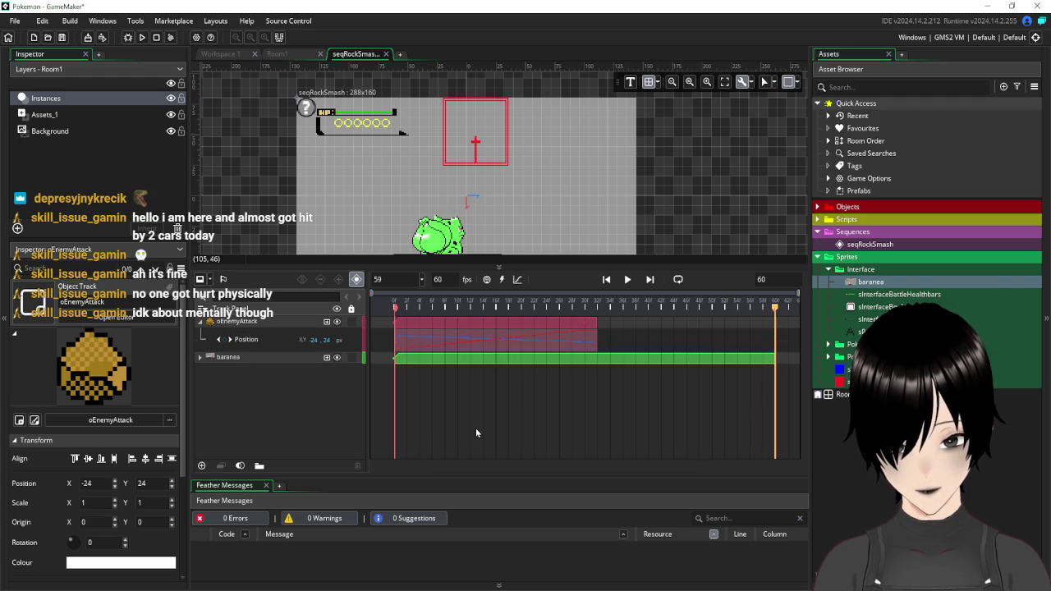
{"action": "double_click", "coordinate": [503, 342]}
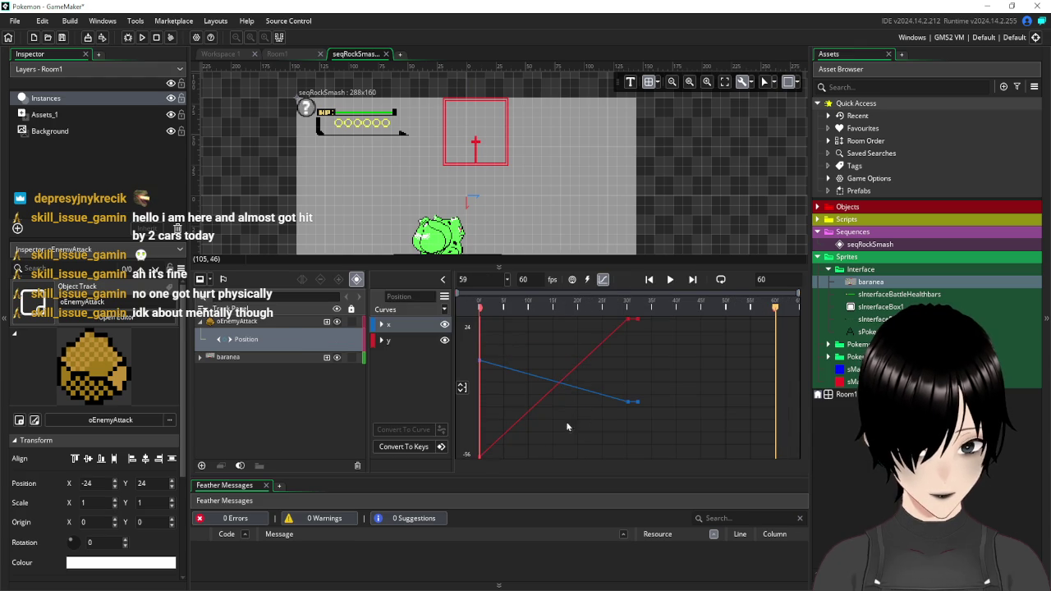
{"action": "scroll", "coordinate": [568, 444], "scroll_direction": "down", "scroll_amount": 2}
{"action": "scroll", "coordinate": [569, 443], "scroll_direction": "up", "scroll_amount": 2}
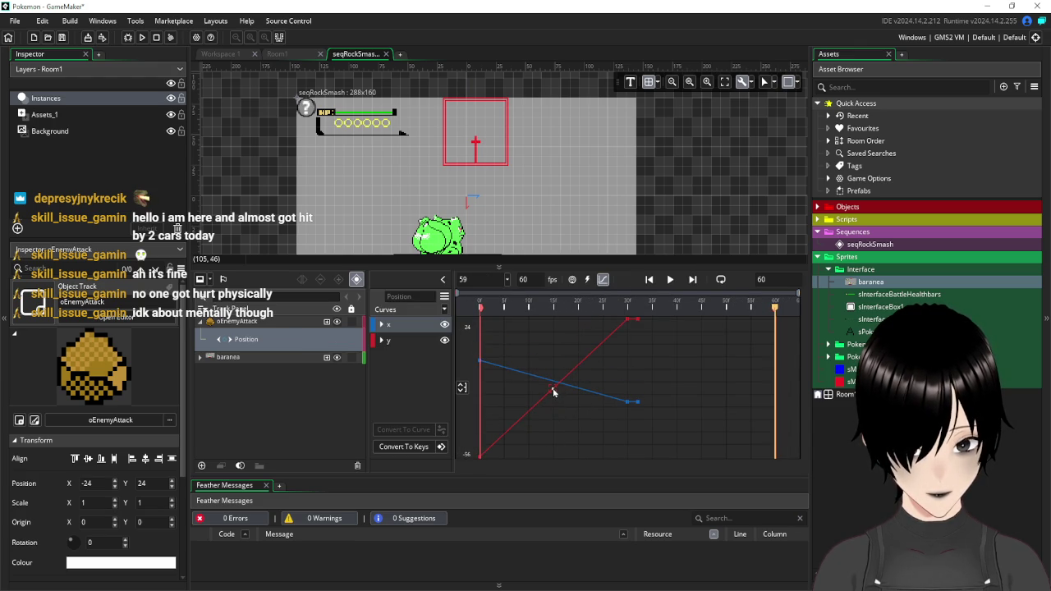
- Experiment with points on the red and blue curves, previewing each change, then undo them
{"action": "mouse_move", "coordinate": [554, 392]}
{"action": "left_mouse_down"}
{"action": "mouse_move", "coordinate": [582, 427]}
{"action": "mouse_move", "coordinate": [565, 452]}
{"action": "mouse_move", "coordinate": [607, 421]}
{"action": "left_mouse_up"}
{"action": "left_click", "coordinate": [669, 279]}
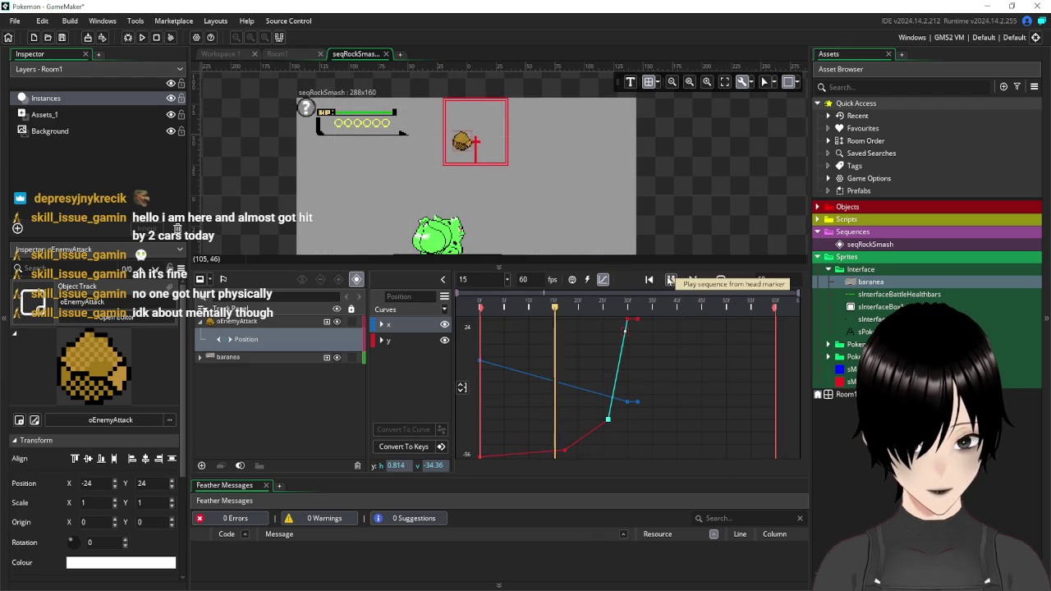
{"action": "key", "text": "Delete"}
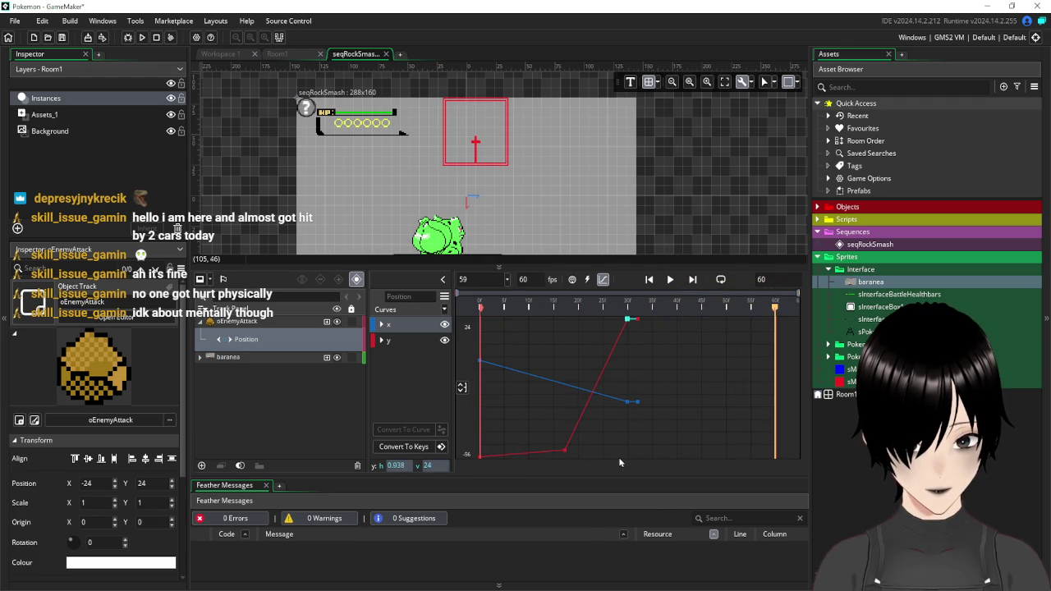
{"action": "key", "text": "Delete"}
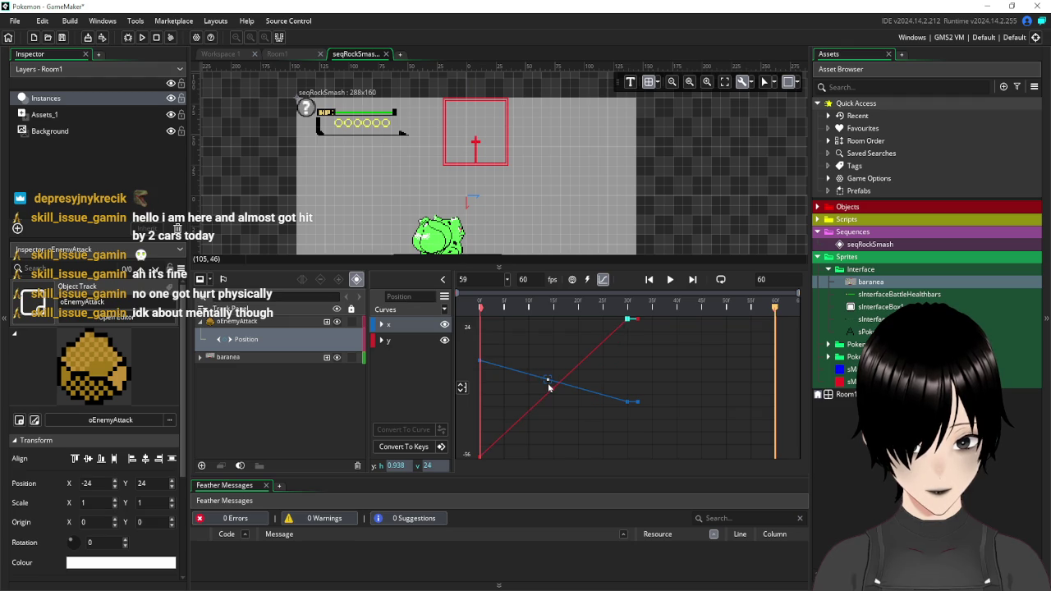
{"action": "left_click_drag", "start_coordinate": [562, 384], "coordinate": [554, 430]}
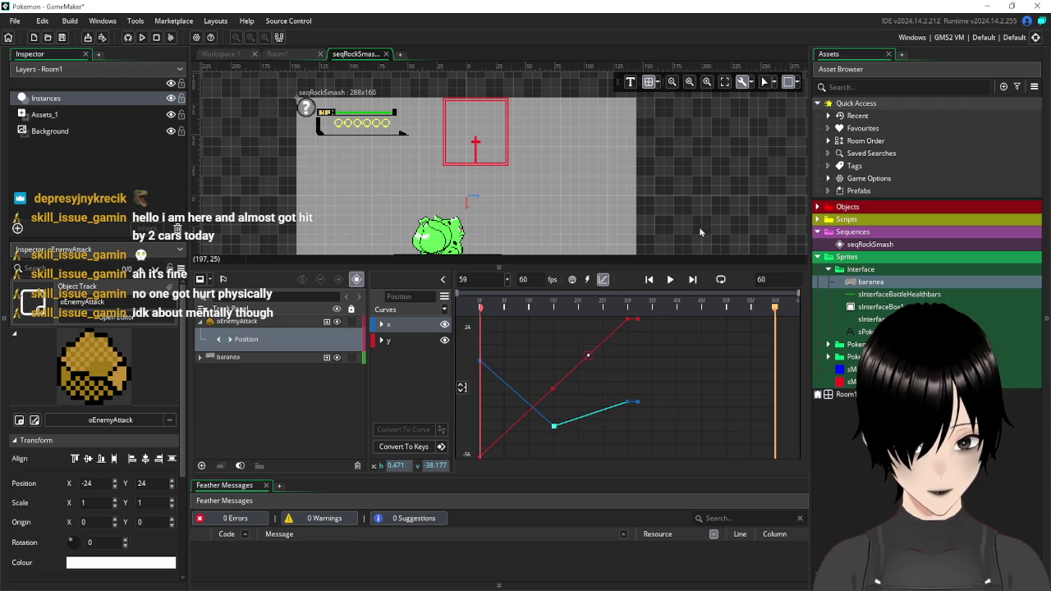
{"action": "left_click", "coordinate": [672, 280]}
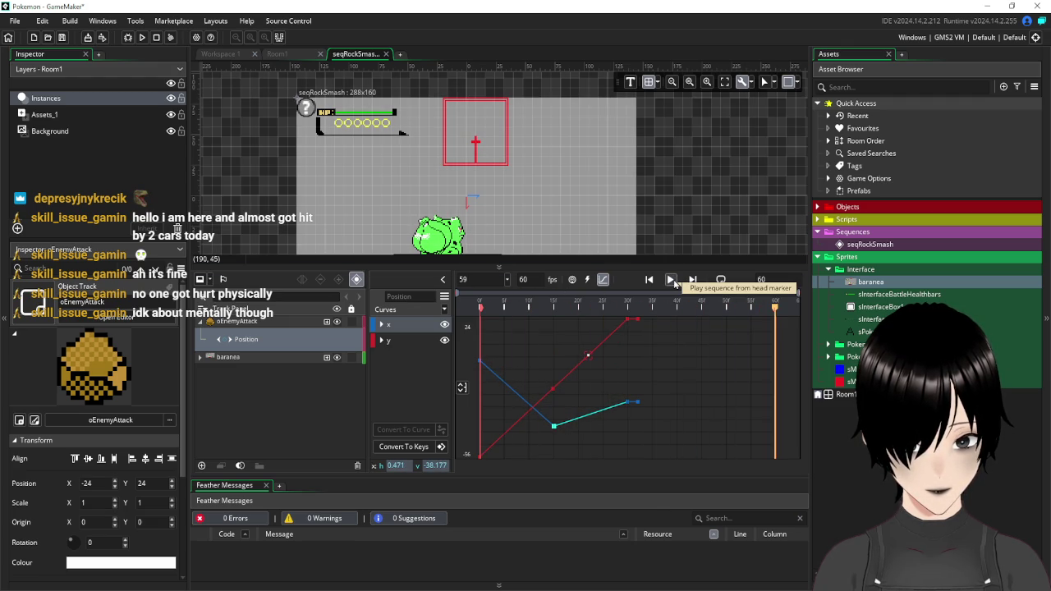
{"action": "key", "text": "ctrl+z"}
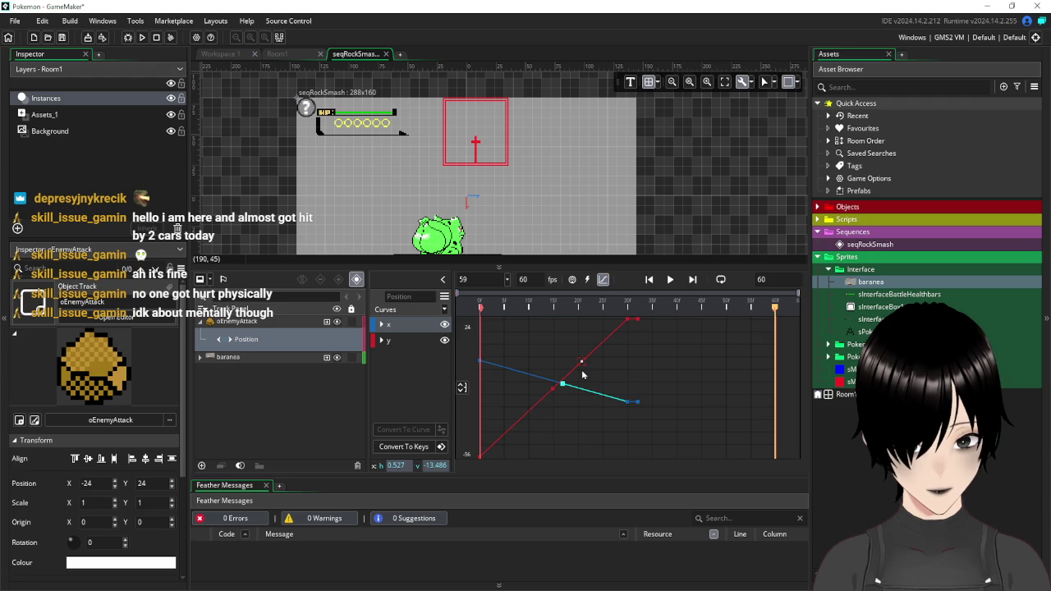
{"action": "scroll", "coordinate": [555, 427], "scroll_direction": "down", "scroll_amount": 1}
{"action": "scroll", "coordinate": [554, 427], "scroll_direction": "up", "scroll_amount": 1}
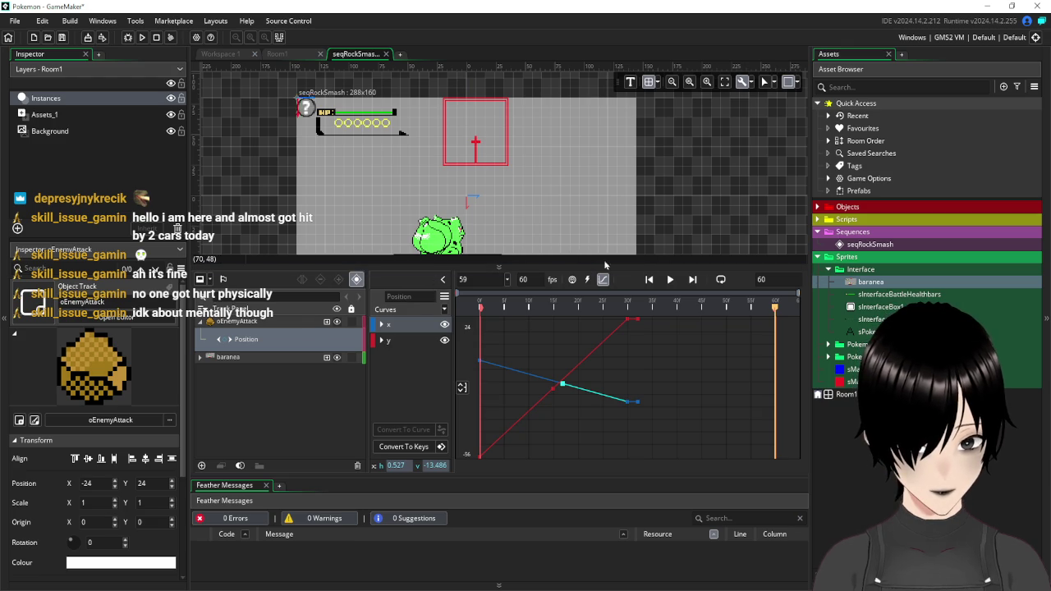
{"action": "left_click", "coordinate": [253, 323]}
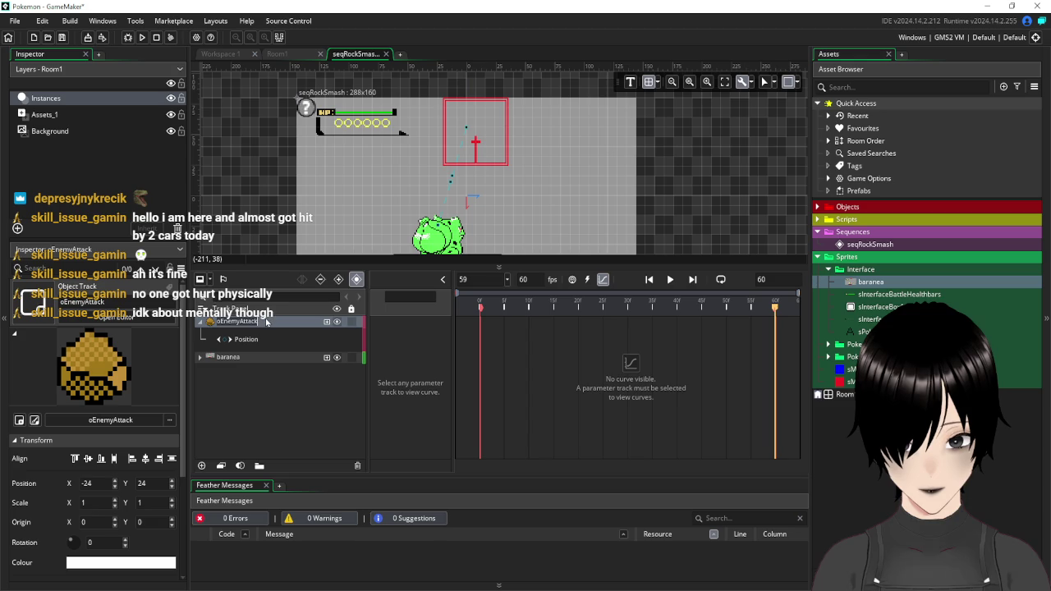
- Switch back to the dopesheet track view with oEnemyAttack collapsed, then bring up the Sequences folder's create options
{"action": "left_click", "coordinate": [308, 444]}
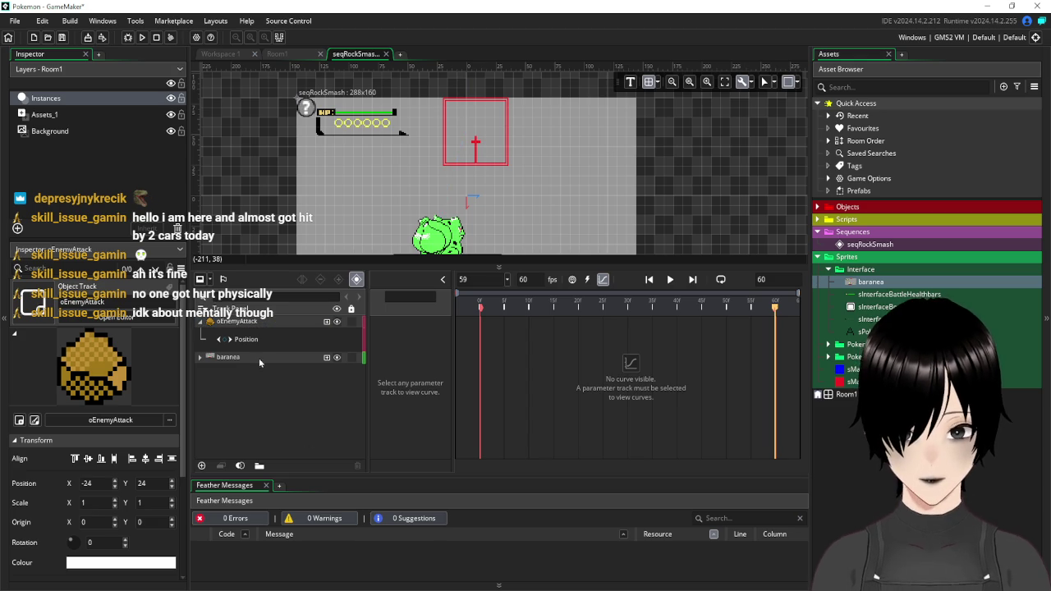
{"action": "left_click", "coordinate": [257, 326]}
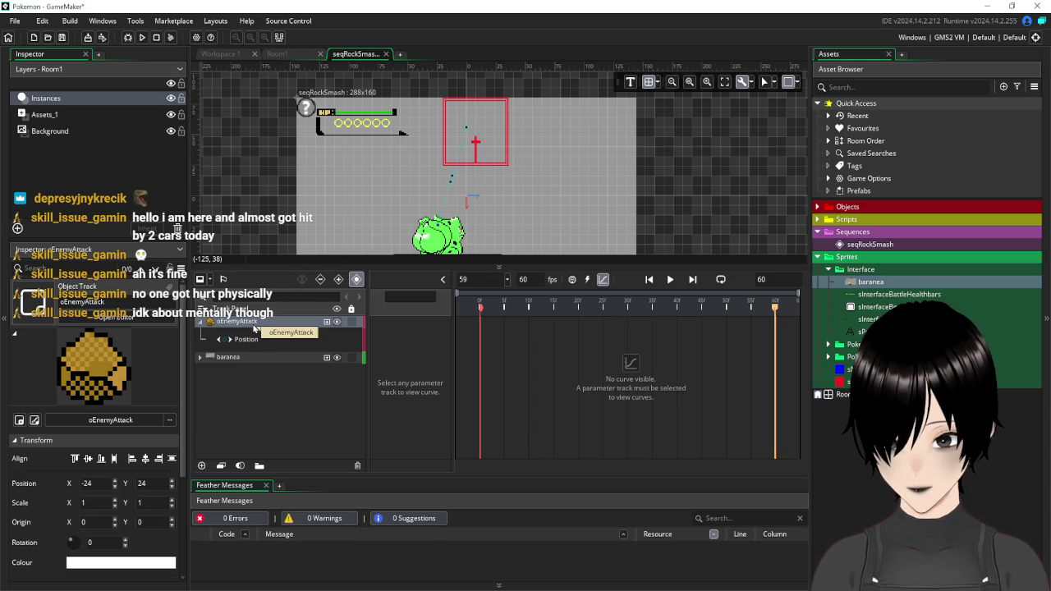
{"action": "double_click", "coordinate": [230, 357]}
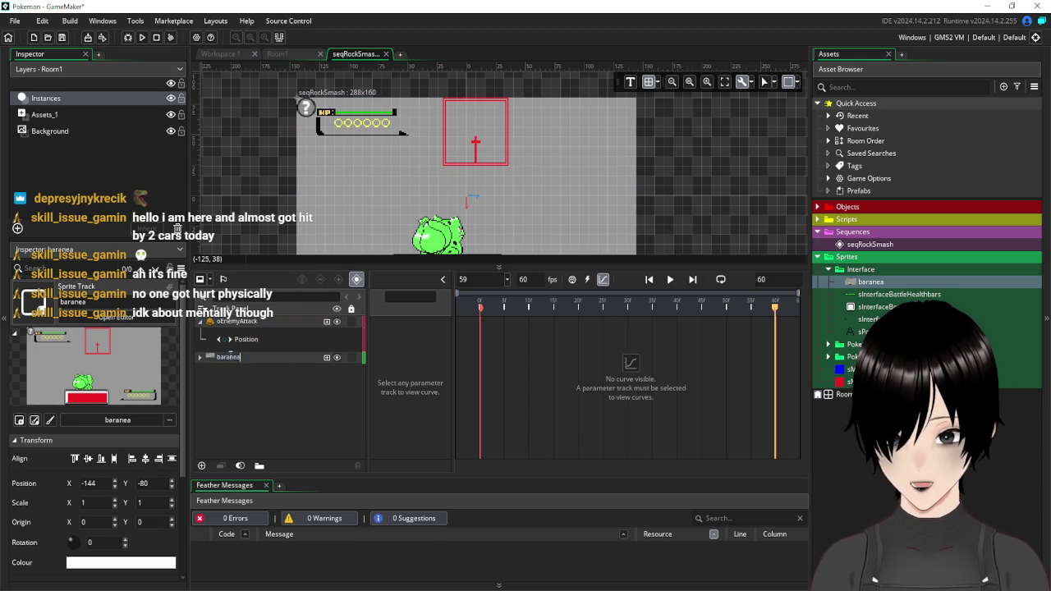
{"action": "left_click", "coordinate": [603, 280]}
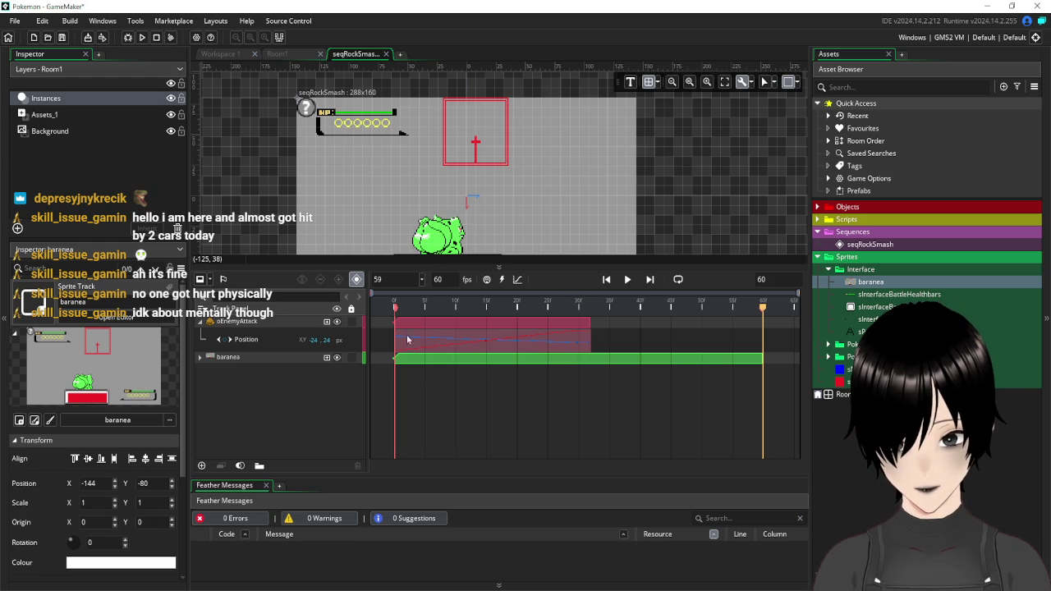
{"action": "left_click", "coordinate": [201, 323]}
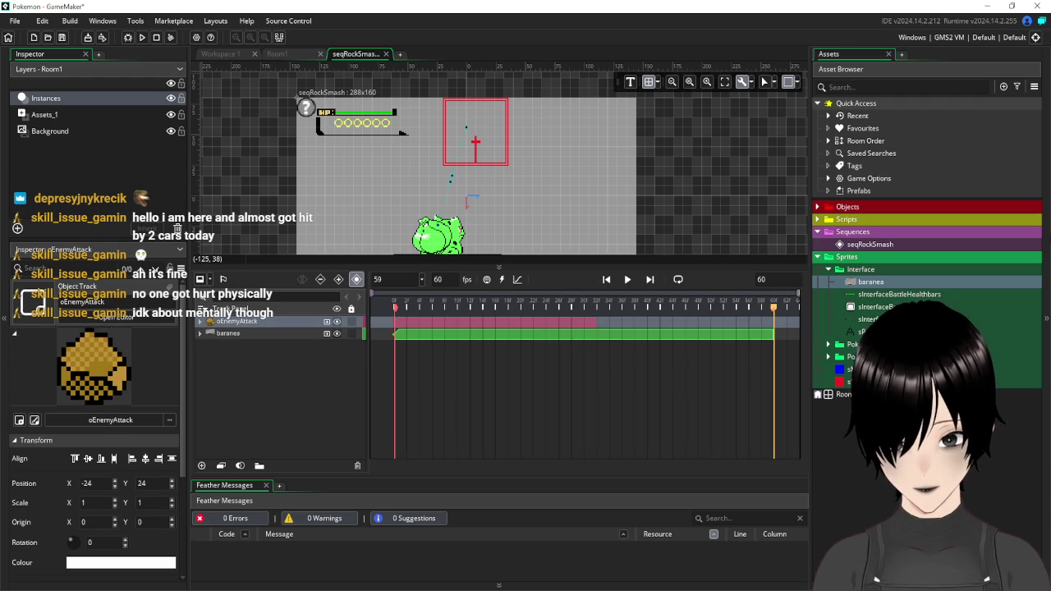
{"action": "right_click", "coordinate": [858, 238]}
{"action": "mouse_move", "coordinate": [858, 237]}
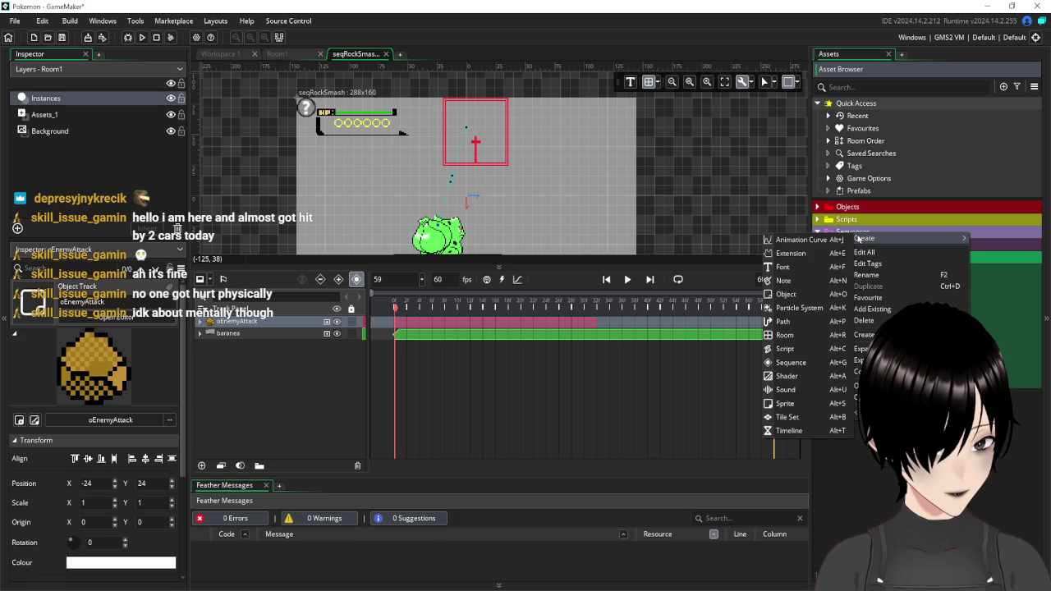
- Create a new animation curve and apply the Bezier Quart ease-in preset from the library
{"action": "left_click", "coordinate": [790, 241]}
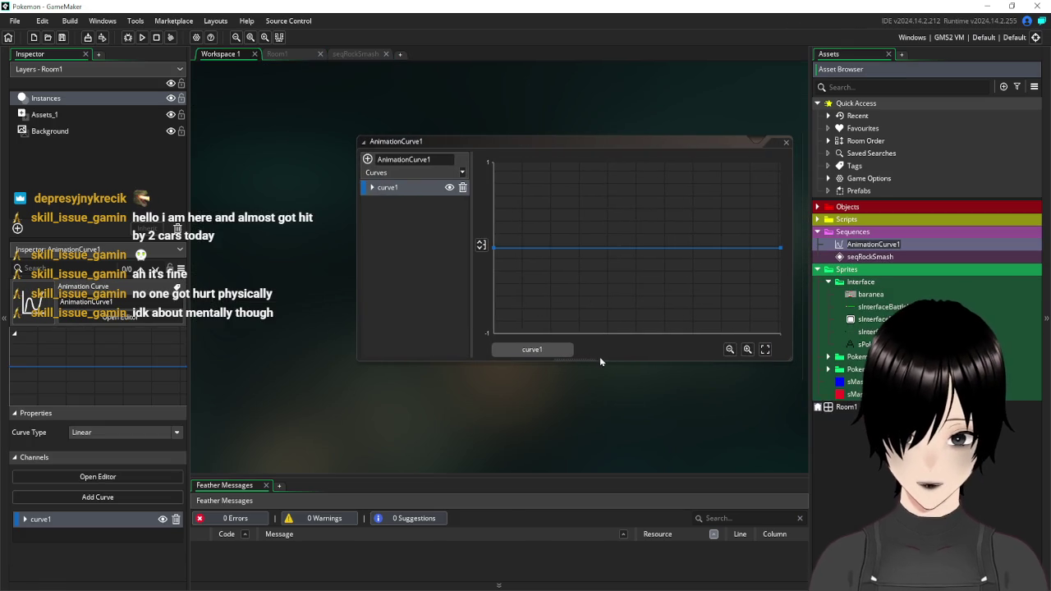
{"action": "mouse_move", "coordinate": [534, 135]}
{"action": "left_mouse_down"}
{"action": "mouse_move", "coordinate": [509, 156]}
{"action": "mouse_move", "coordinate": [483, 112]}
{"action": "left_mouse_up"}
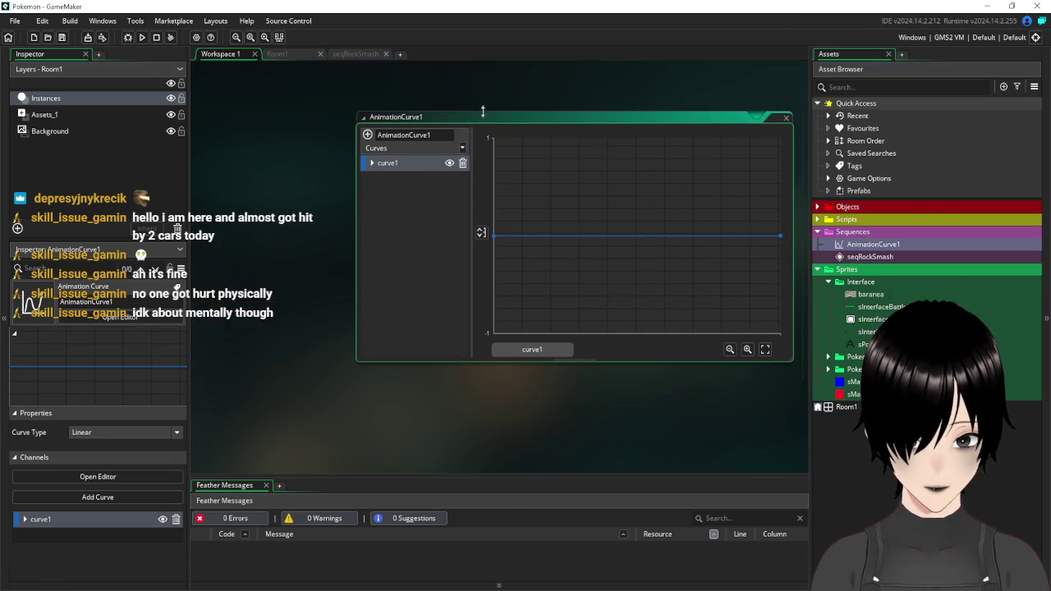
{"action": "mouse_move", "coordinate": [557, 122]}
{"action": "left_mouse_down"}
{"action": "mouse_move", "coordinate": [402, 218]}
{"action": "mouse_move", "coordinate": [456, 145]}
{"action": "left_mouse_up"}
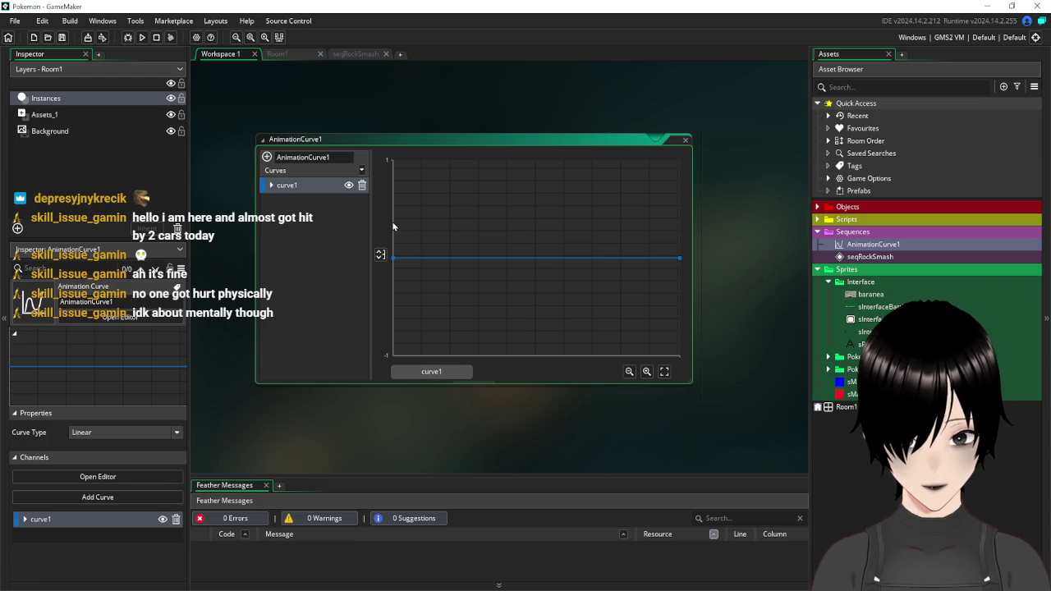
{"action": "left_click", "coordinate": [362, 169]}
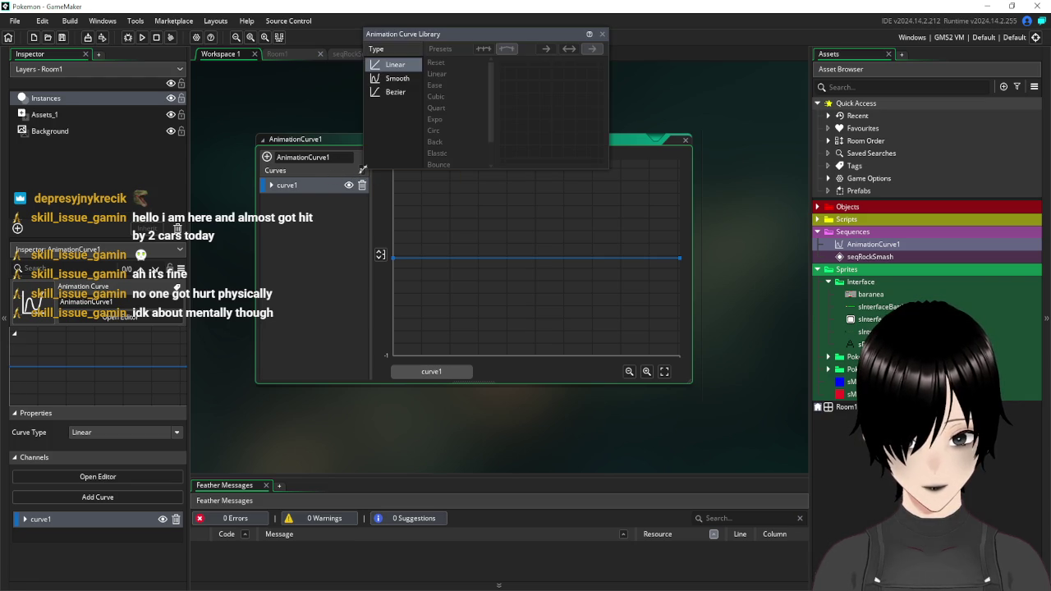
{"action": "left_click", "coordinate": [408, 97]}
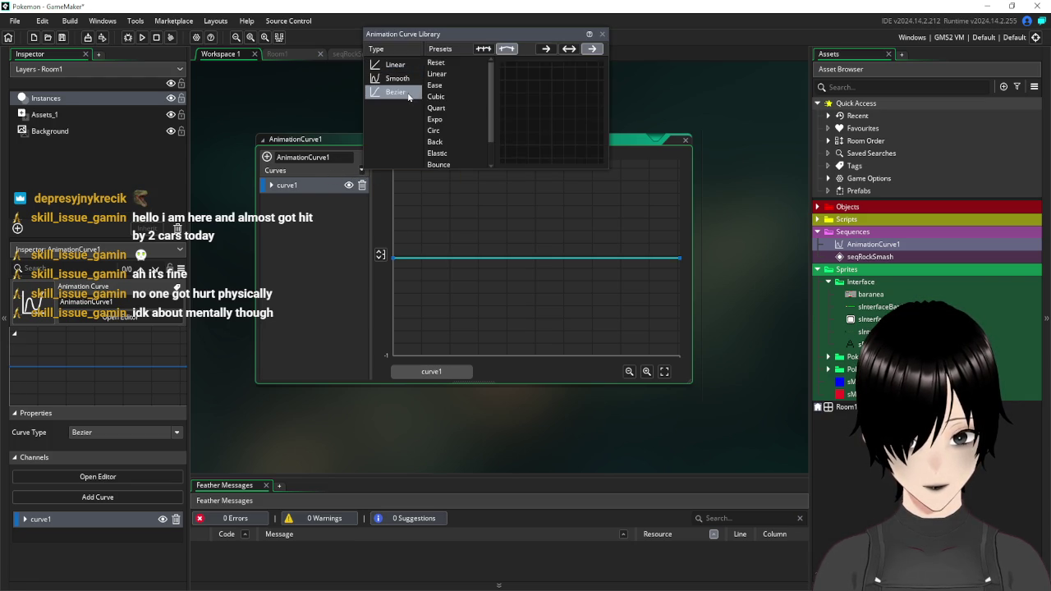
{"action": "left_click", "coordinate": [436, 107]}
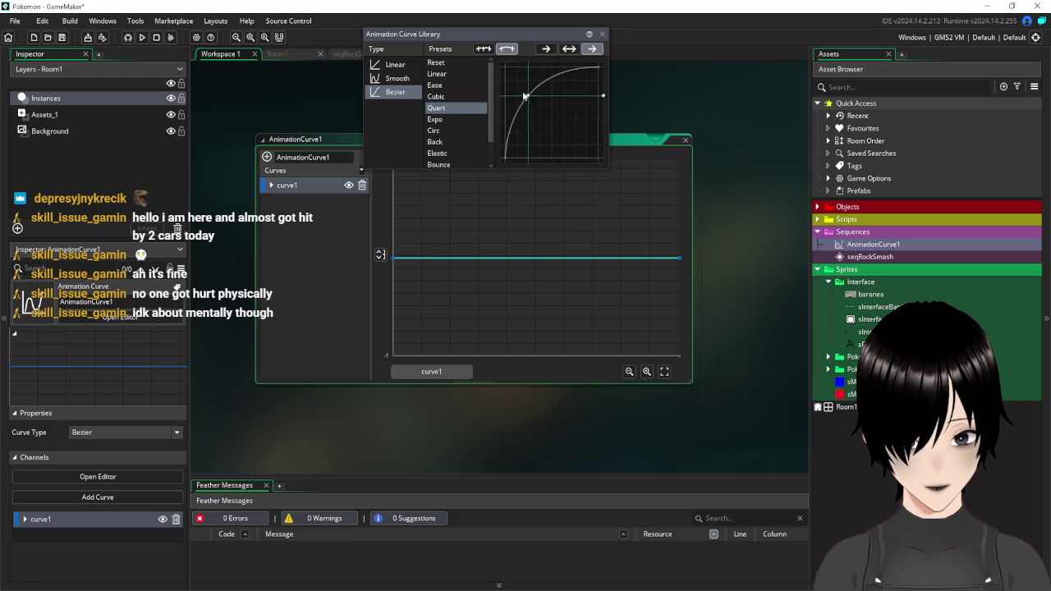
{"action": "left_click", "coordinate": [546, 49]}
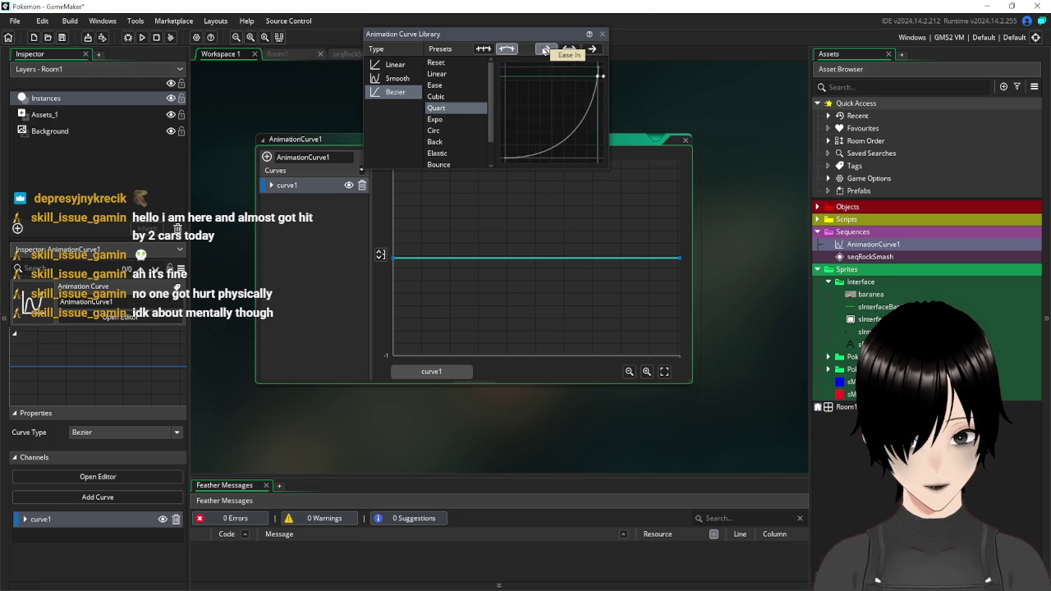
{"action": "left_click", "coordinate": [603, 34]}
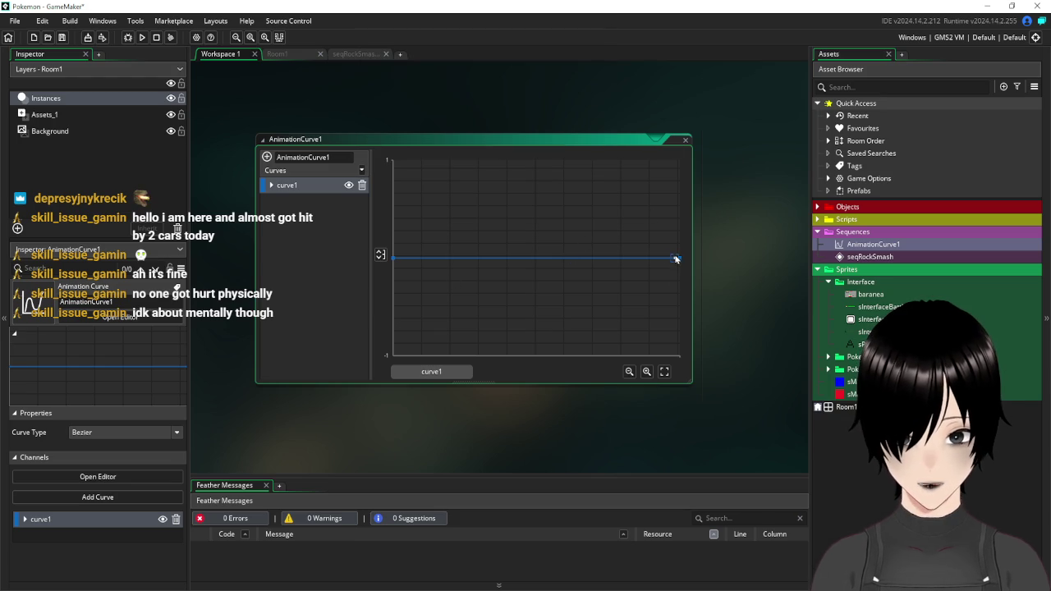
- Raise the curve's end value to 1 and bend it with a control point into an ease-in
{"action": "left_click_drag", "start_coordinate": [675, 259], "coordinate": [687, 146]}
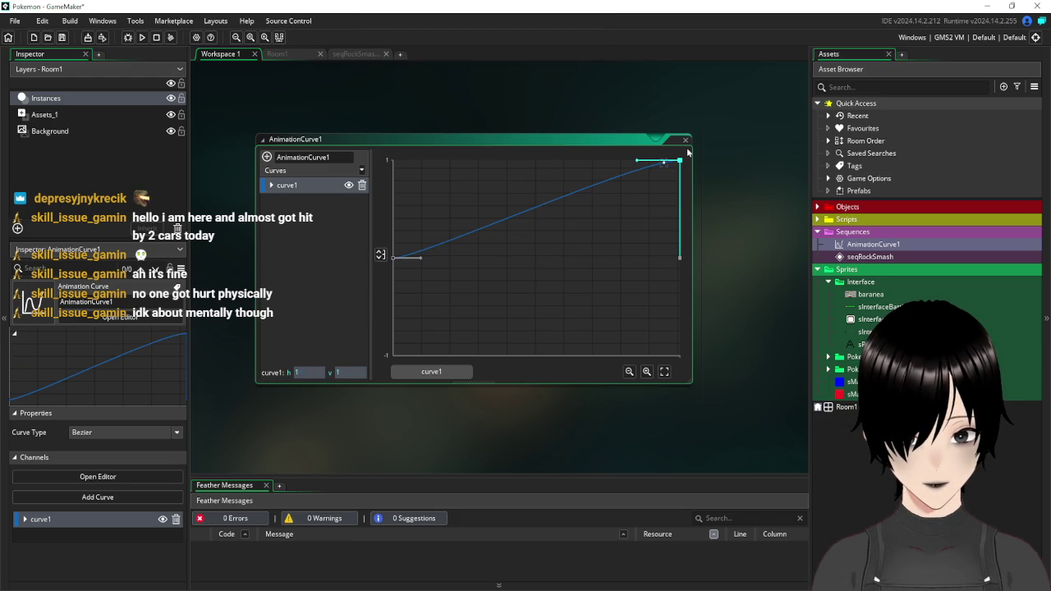
{"action": "left_click", "coordinate": [533, 215]}
{"action": "mouse_move", "coordinate": [533, 215]}
{"action": "left_mouse_down"}
{"action": "mouse_move", "coordinate": [589, 289]}
{"action": "mouse_move", "coordinate": [638, 260]}
{"action": "mouse_move", "coordinate": [638, 269]}
{"action": "mouse_move", "coordinate": [646, 244]}
{"action": "mouse_move", "coordinate": [558, 249]}
{"action": "mouse_move", "coordinate": [625, 244]}
{"action": "left_mouse_up"}
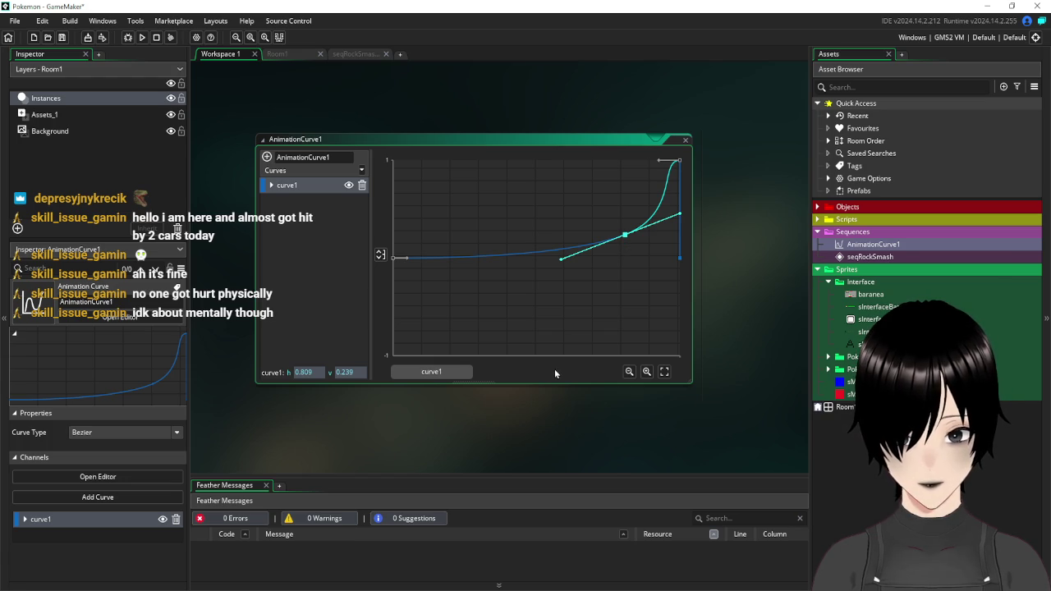
{"action": "left_click", "coordinate": [685, 141]}
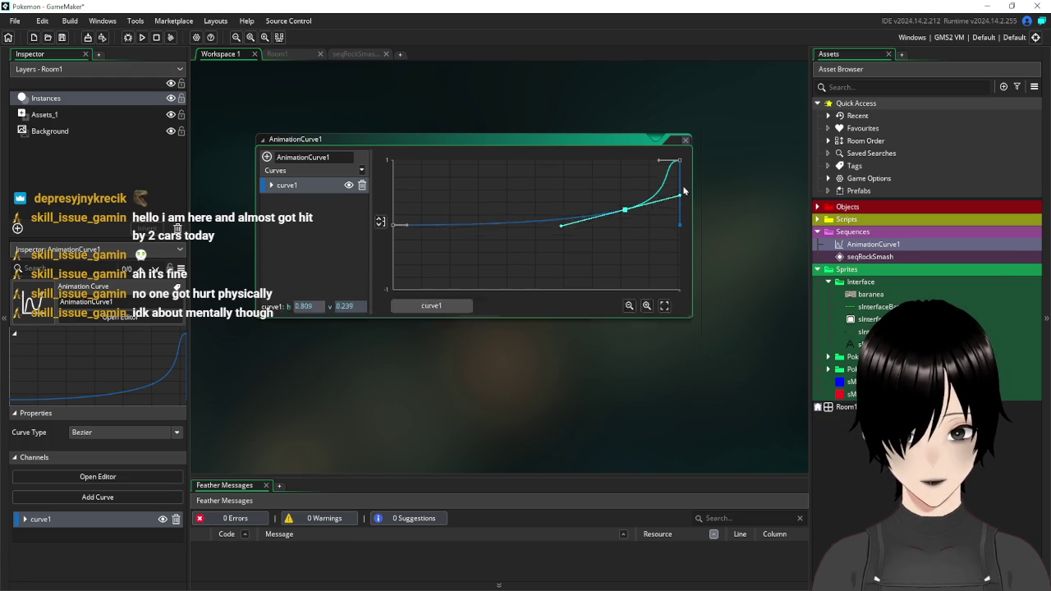
- In seqRockSmash, show oEnemyAttack's Position track as curves and choose Convert To Keys
{"action": "double_click", "coordinate": [858, 260]}
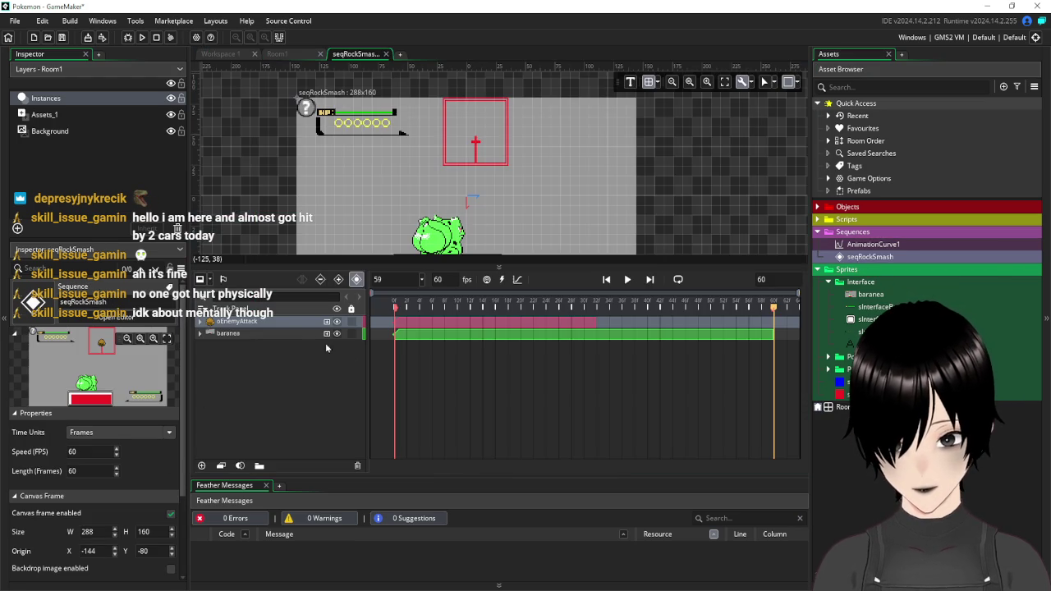
{"action": "left_click", "coordinate": [199, 323]}
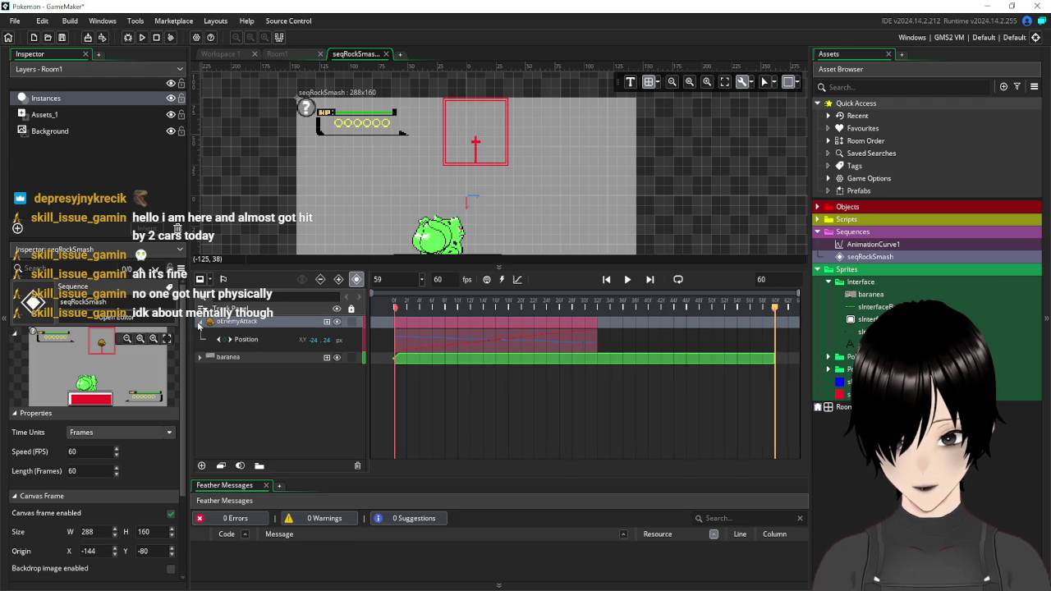
{"action": "right_click", "coordinate": [243, 326]}
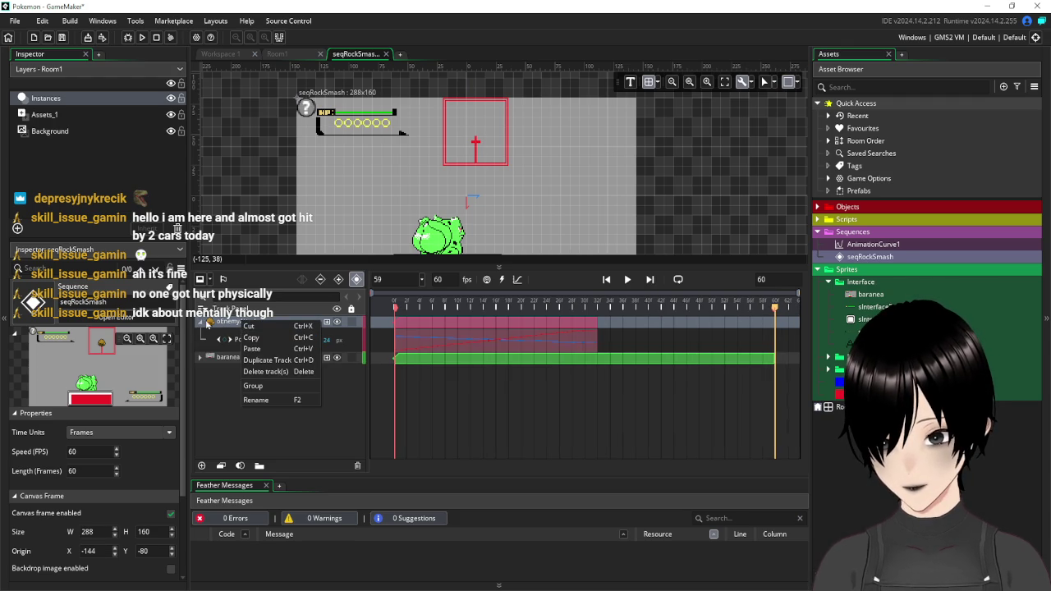
{"action": "left_click", "coordinate": [215, 326]}
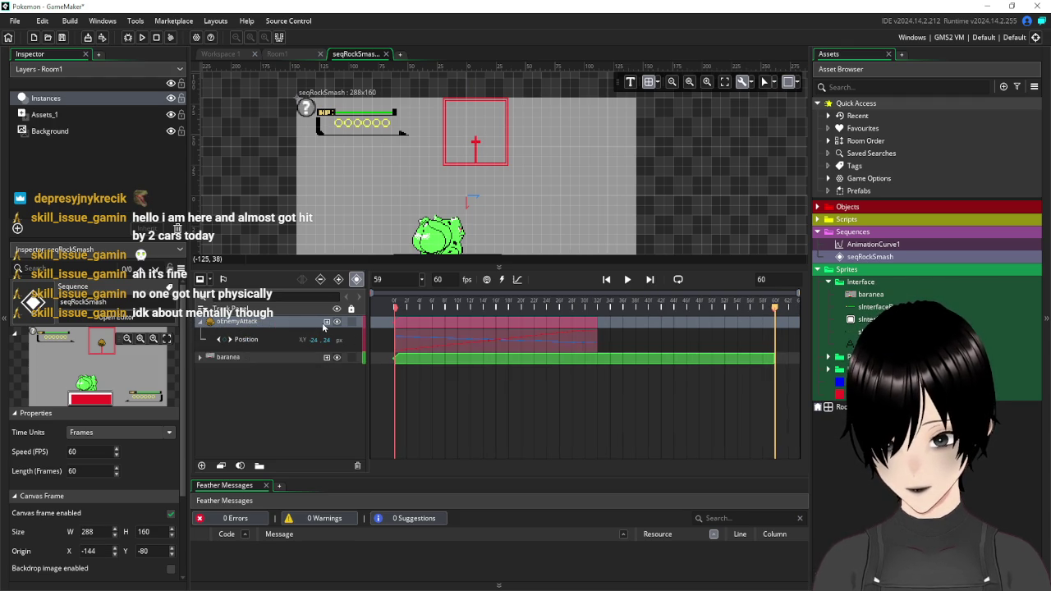
{"action": "left_click", "coordinate": [326, 323]}
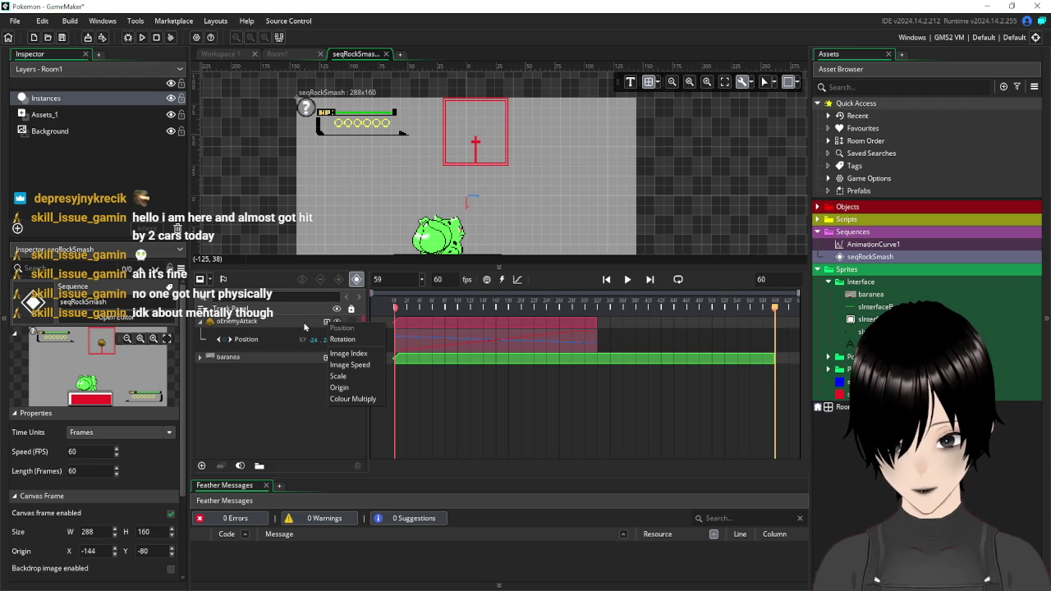
{"action": "left_click", "coordinate": [304, 326]}
{"action": "left_click", "coordinate": [256, 345]}
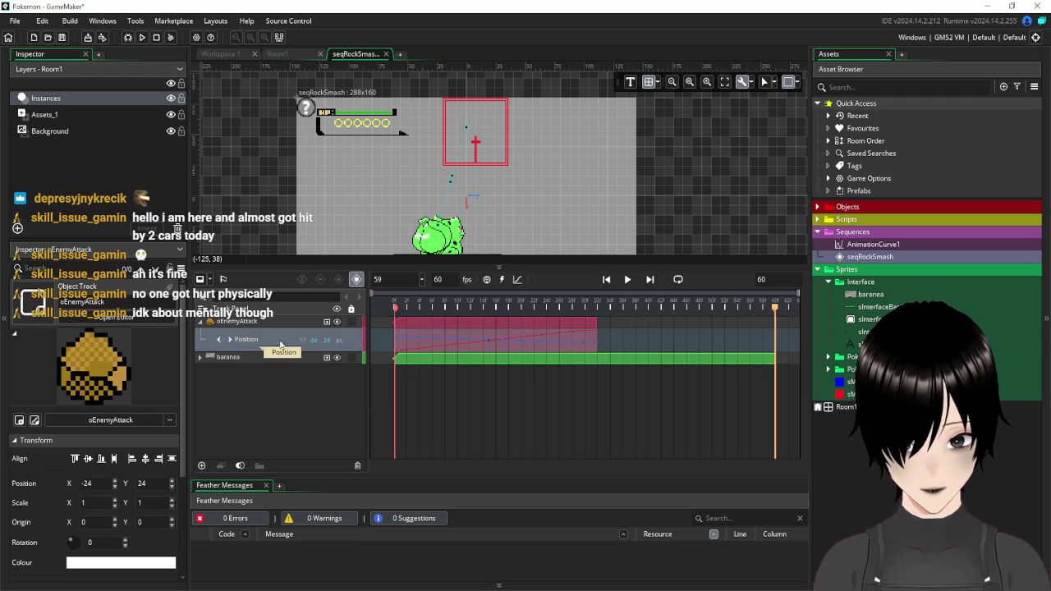
{"action": "left_click", "coordinate": [517, 279]}
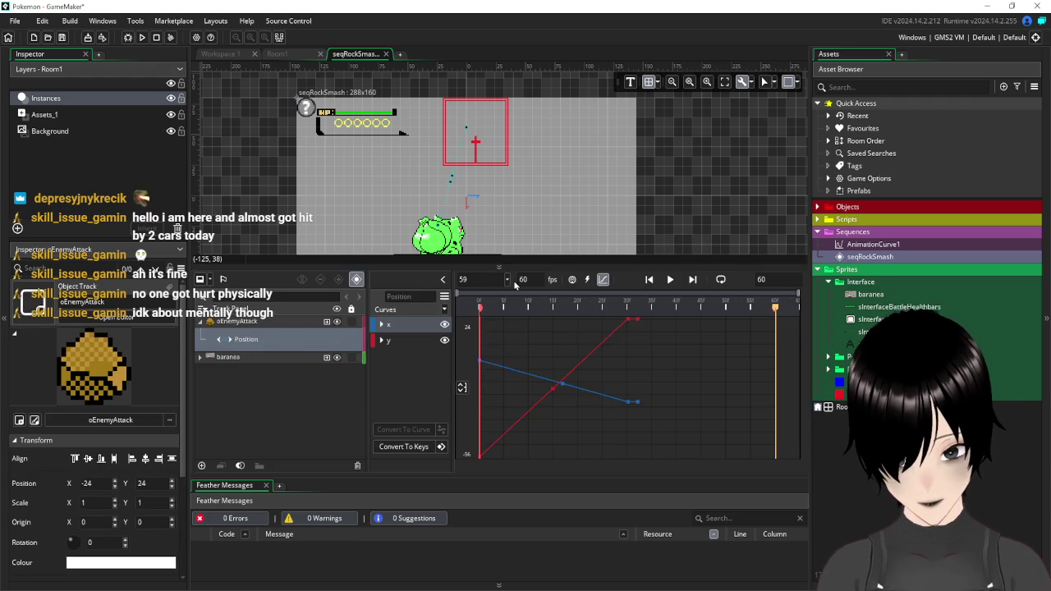
{"action": "left_click", "coordinate": [407, 447]}
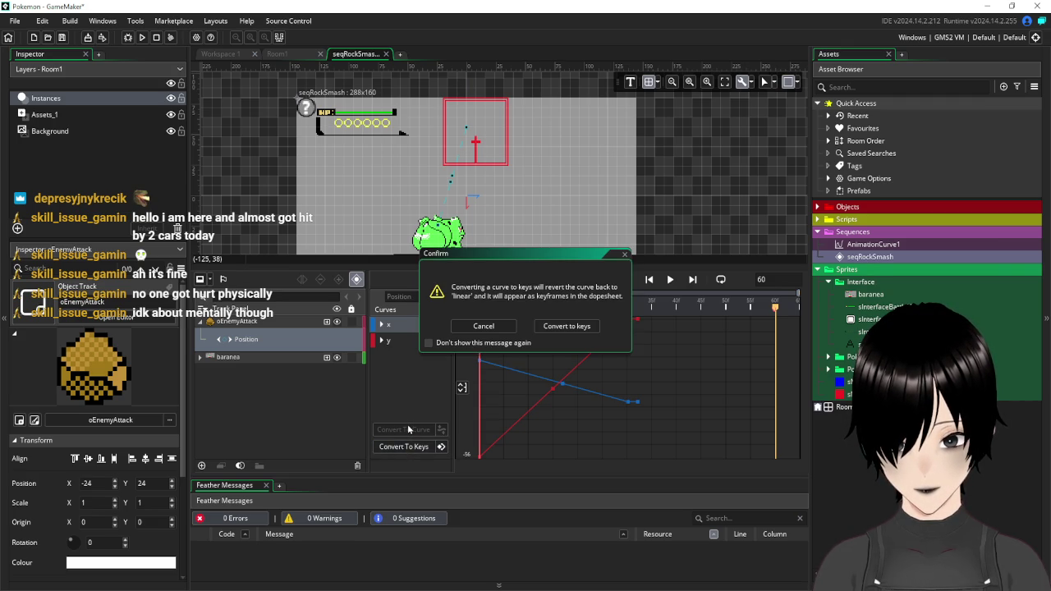
- Cancel the prompt, apply a Bezier Expo ease to the x curve, and preview it several times
{"action": "left_click", "coordinate": [624, 258]}
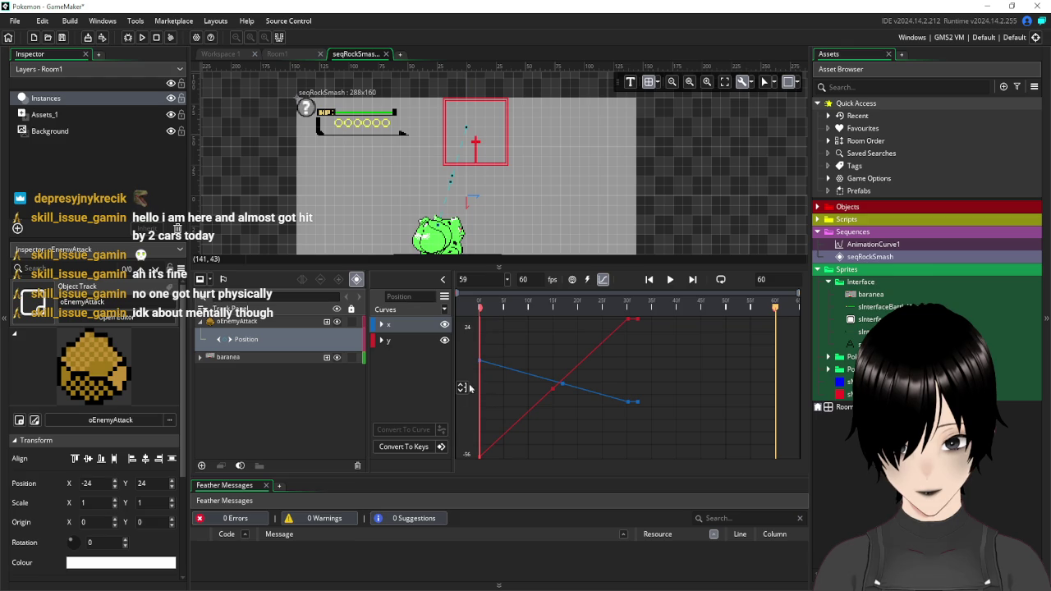
{"action": "left_click", "coordinate": [444, 309]}
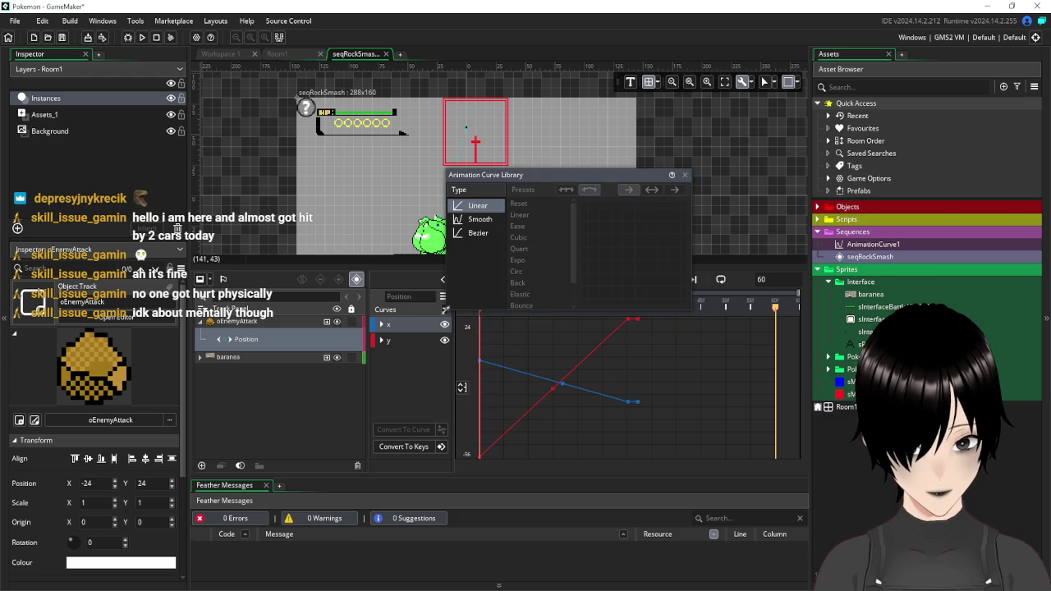
{"action": "left_click", "coordinate": [478, 233]}
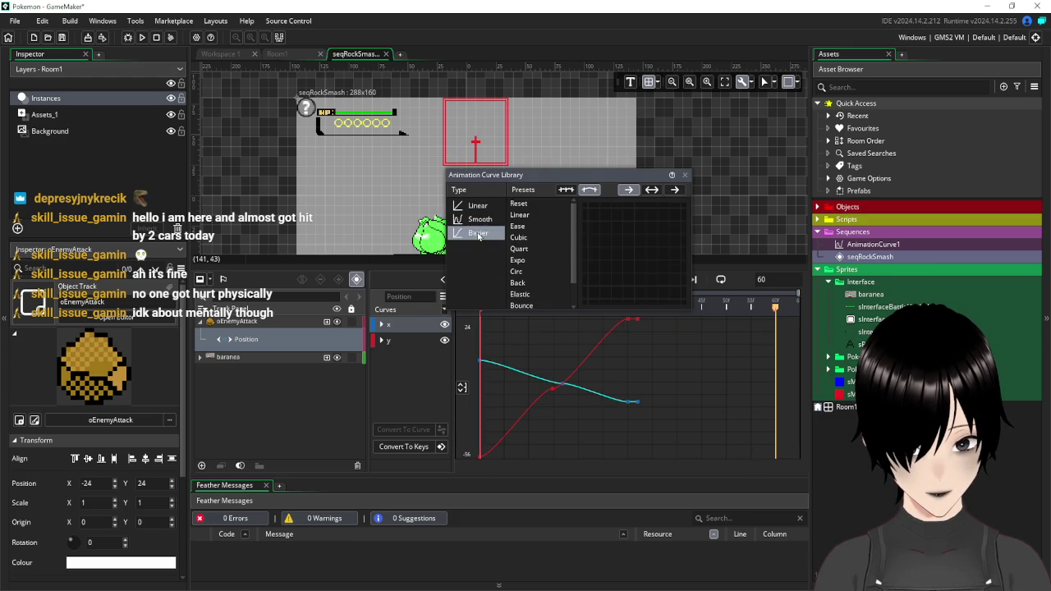
{"action": "left_click", "coordinate": [519, 259]}
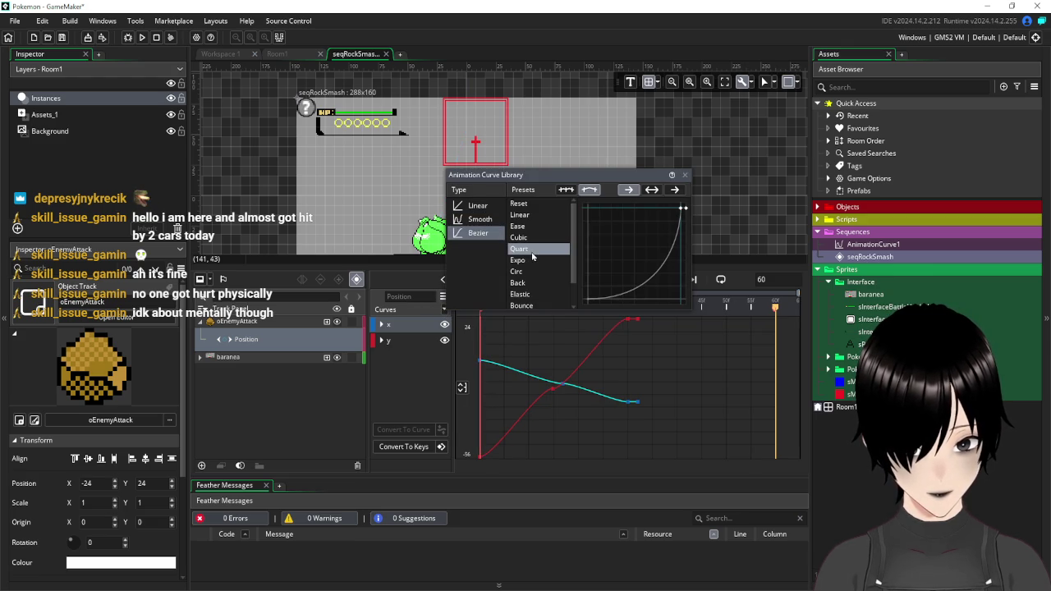
{"action": "left_click", "coordinate": [684, 175]}
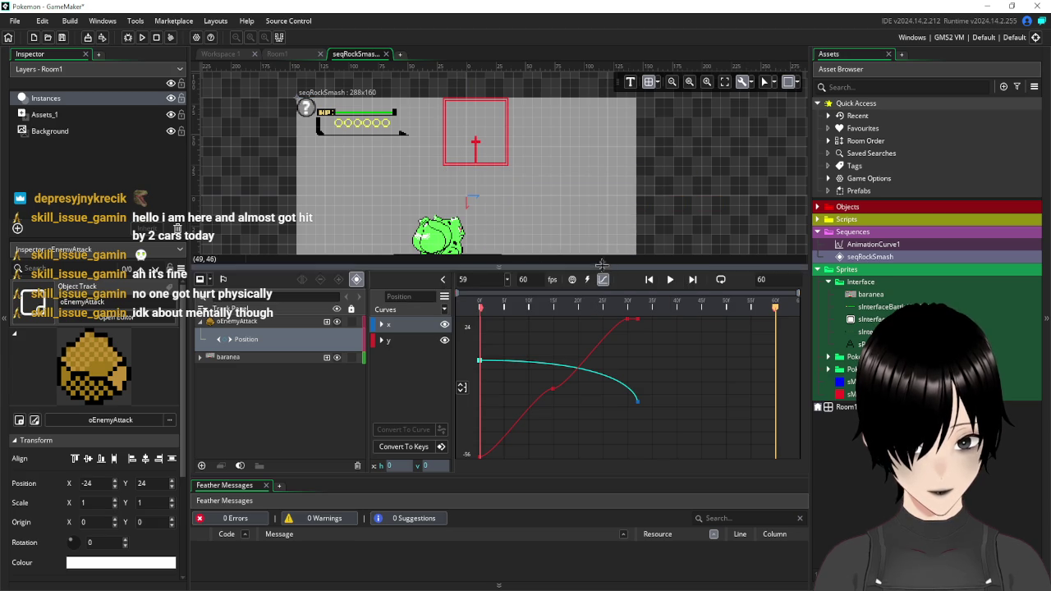
{"action": "left_click", "coordinate": [671, 280]}
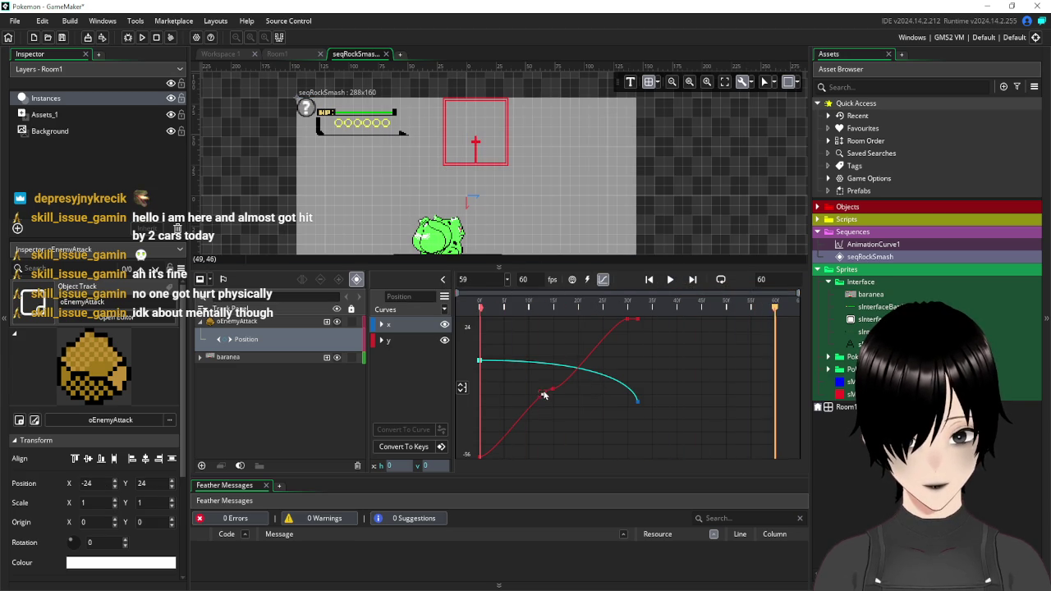
{"action": "left_click", "coordinate": [670, 280]}
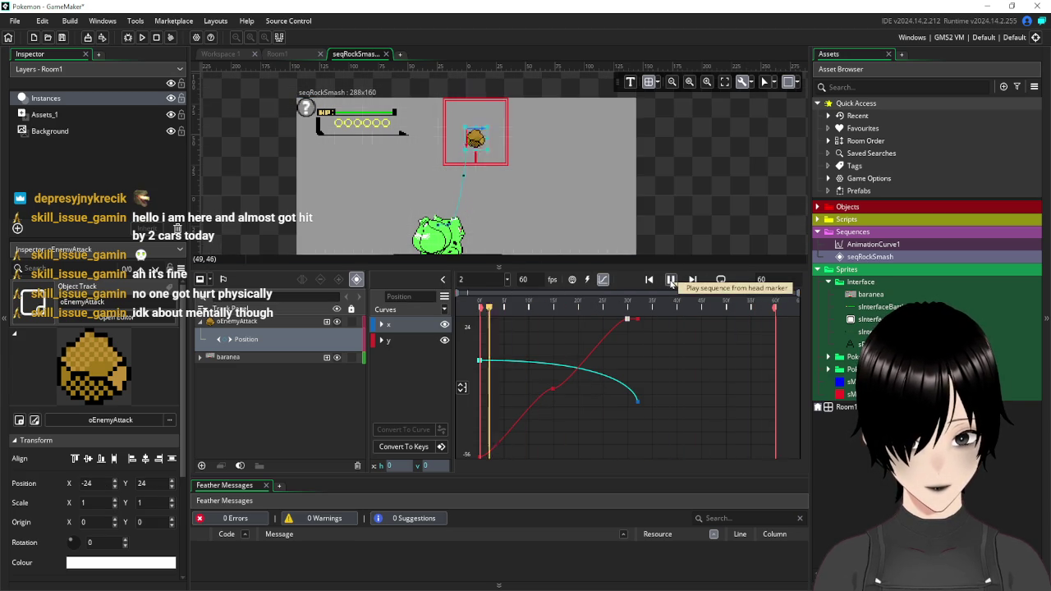
{"action": "left_click", "coordinate": [670, 280]}
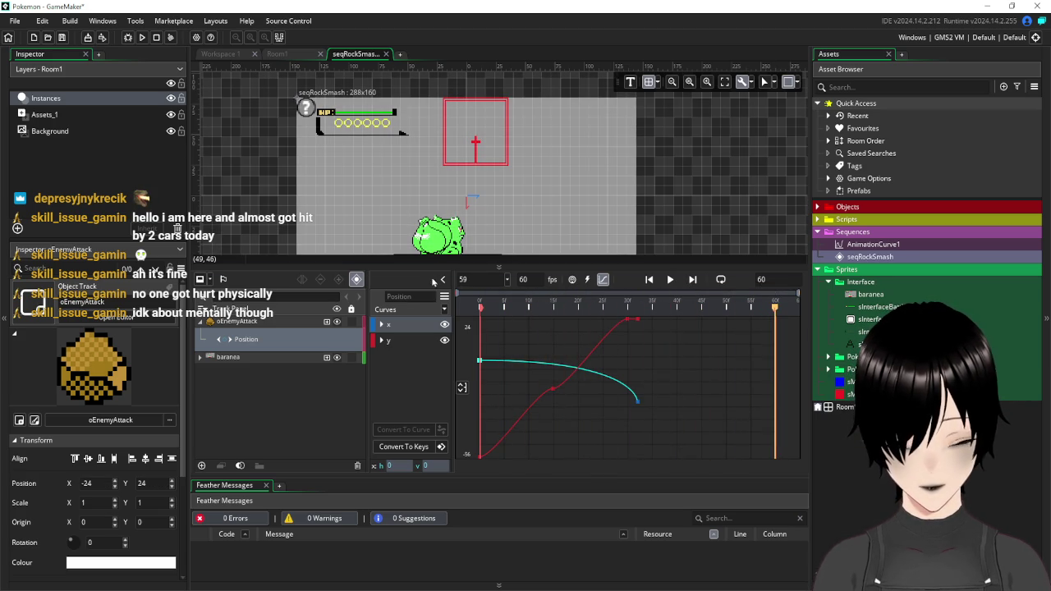
- Revert Position to linear keyframes and start a broadcast message at frame 59
{"action": "left_click", "coordinate": [450, 310]}
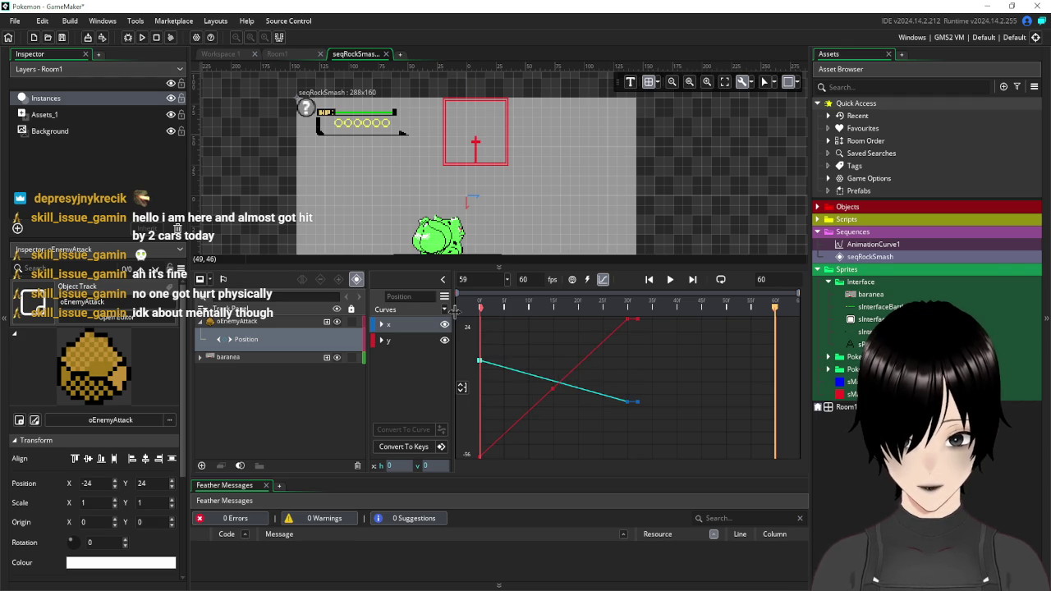
{"action": "key", "text": "ctrl+z"}
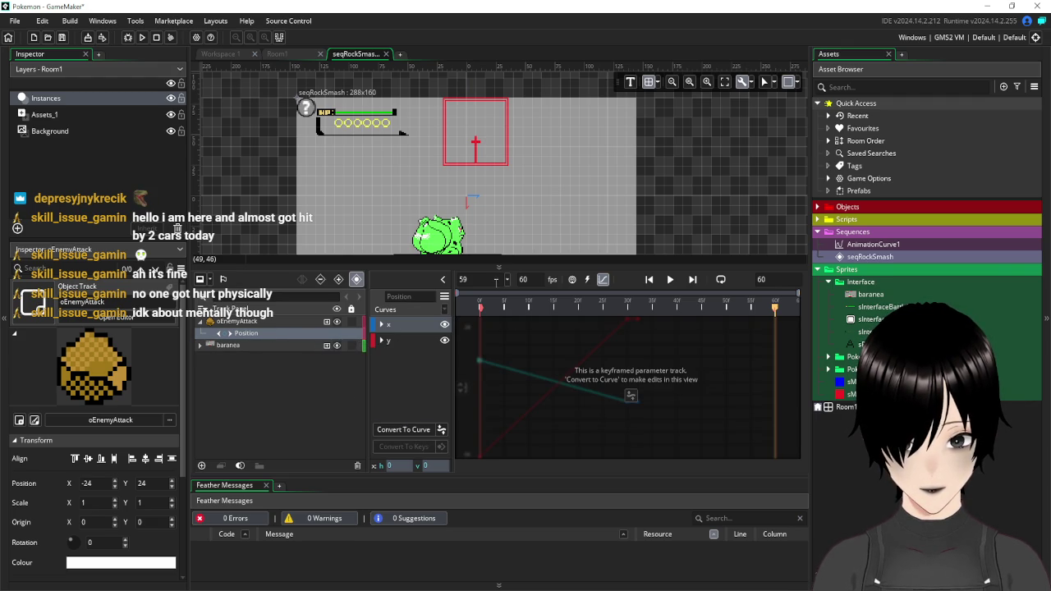
{"action": "left_click", "coordinate": [573, 279]}
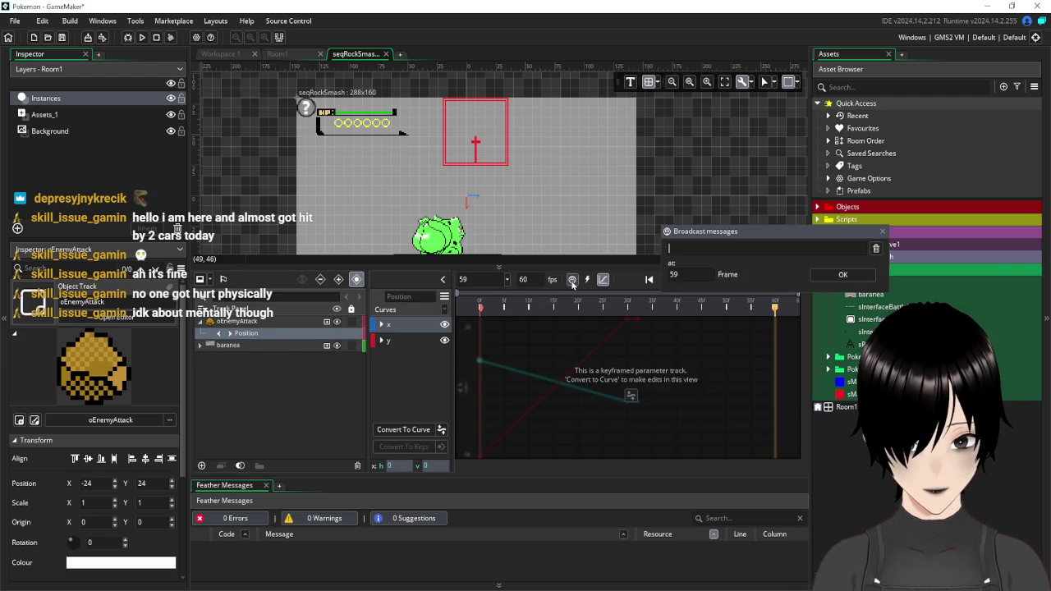
- Cancel the frame-59 broadcast message and moment, return to track view, and play the sequence
{"action": "left_click", "coordinate": [882, 231]}
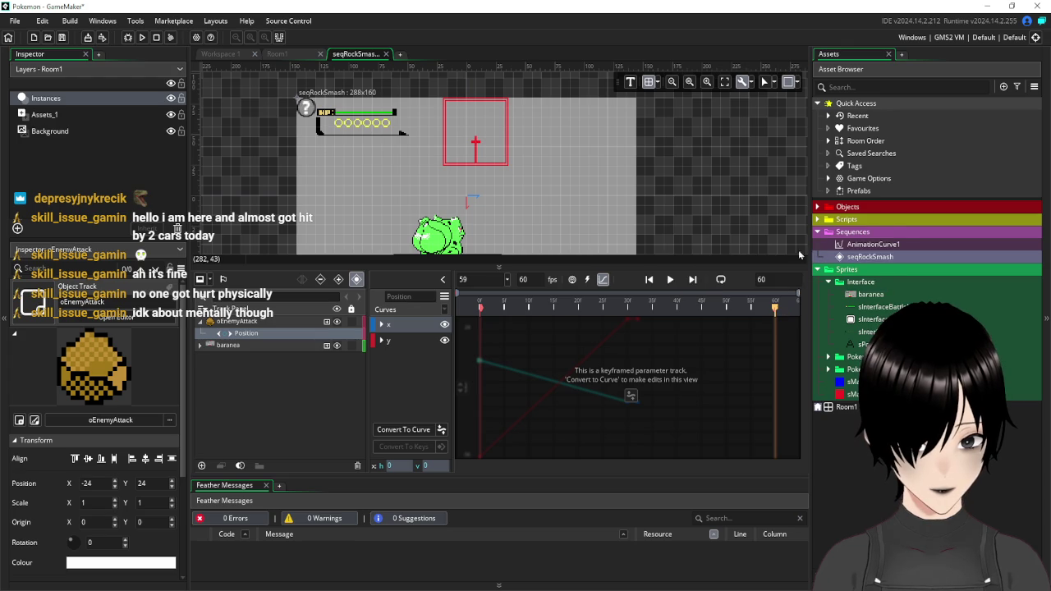
{"action": "left_click", "coordinate": [588, 280]}
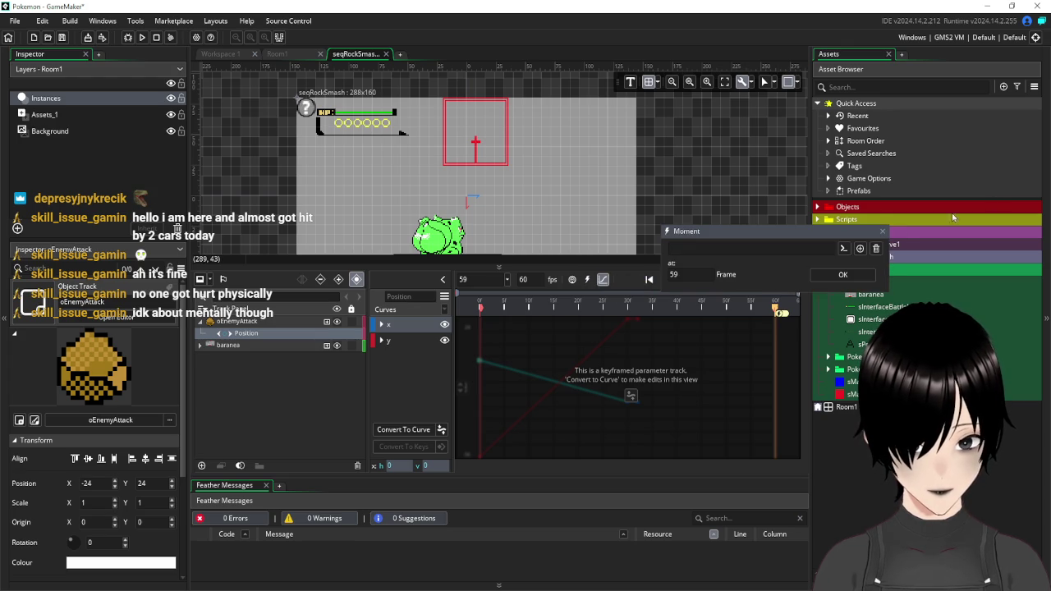
{"action": "left_click", "coordinate": [882, 231]}
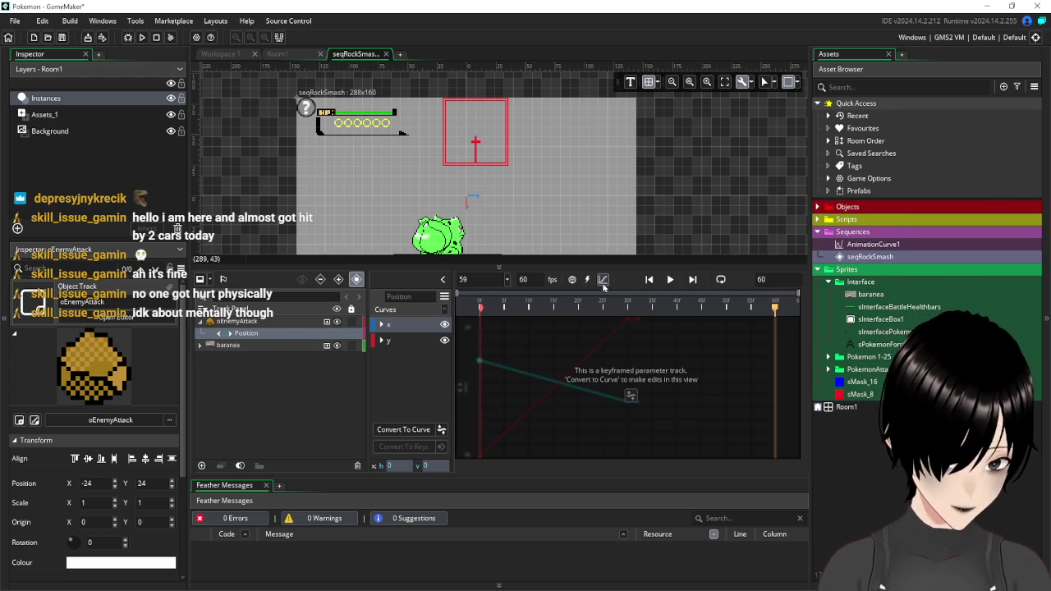
{"action": "left_click", "coordinate": [603, 279]}
{"action": "left_click", "coordinate": [280, 385]}
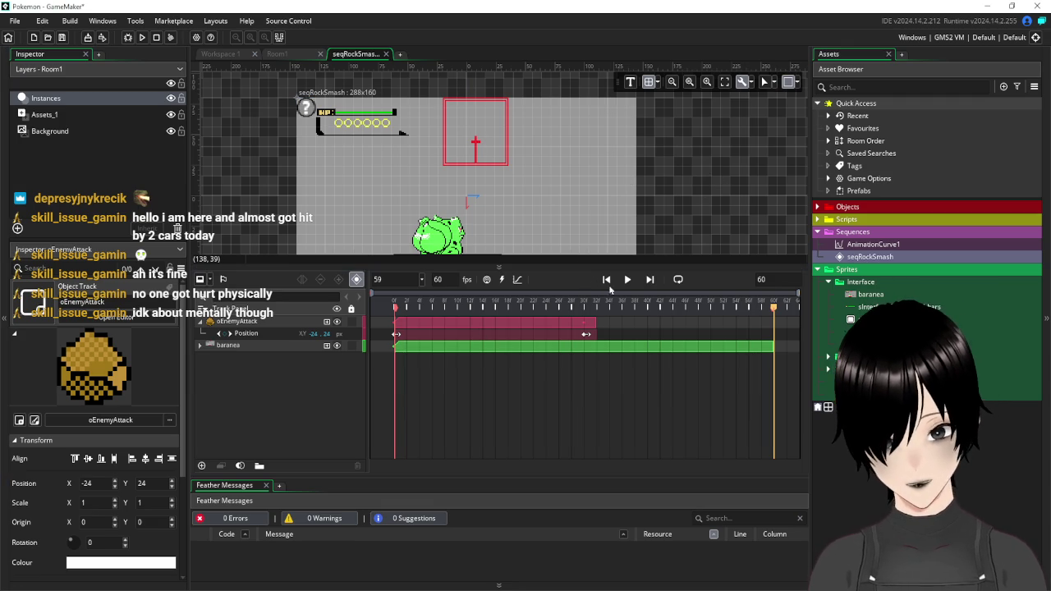
{"action": "left_click", "coordinate": [634, 280]}
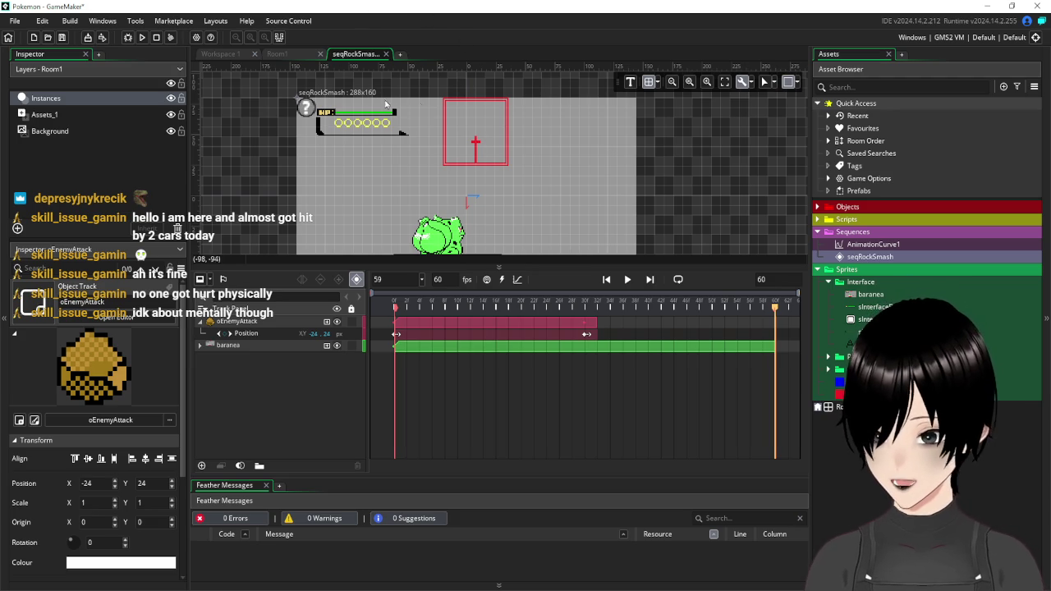
- Close the seqRockSmash editor and collapse the Sequences and Scripts folders in the asset list
{"action": "left_click", "coordinate": [385, 53]}
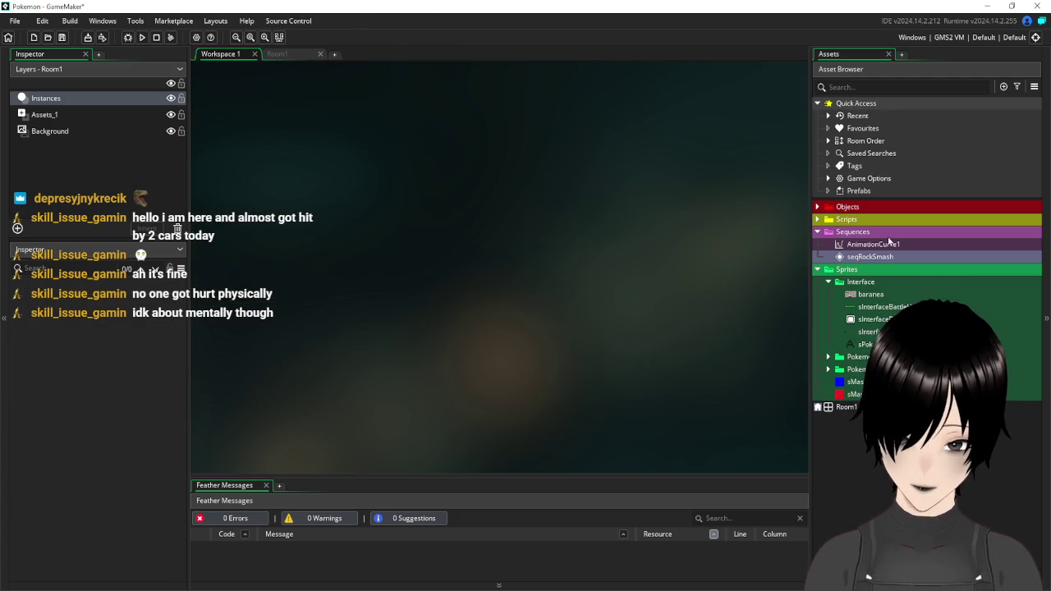
{"action": "left_click", "coordinate": [816, 220]}
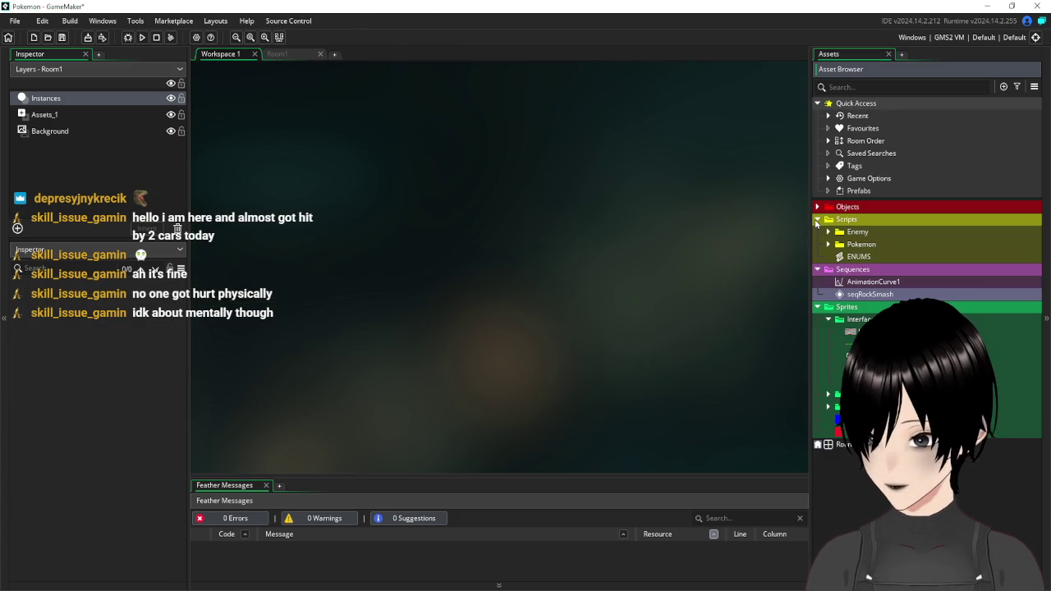
{"action": "left_click", "coordinate": [816, 220]}
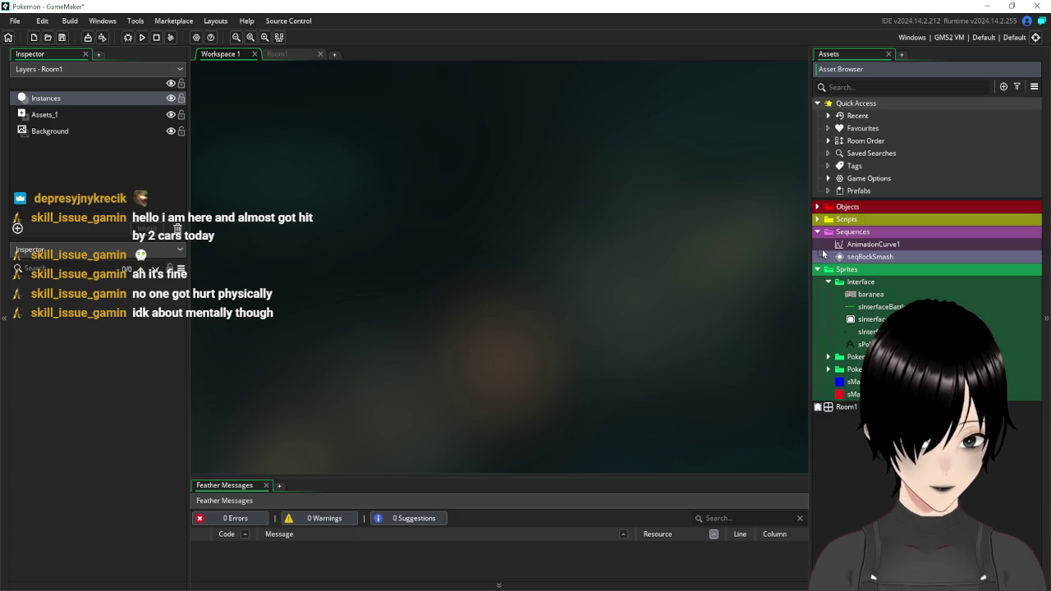
{"action": "left_click", "coordinate": [818, 231]}
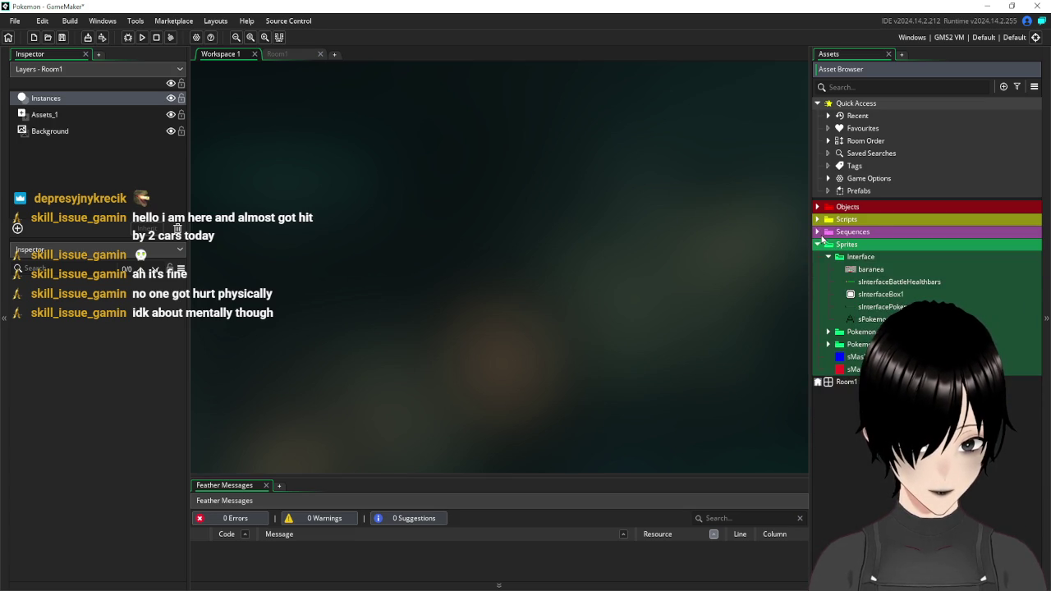
{"action": "left_click", "coordinate": [817, 220]}
{"action": "left_click", "coordinate": [817, 219]}
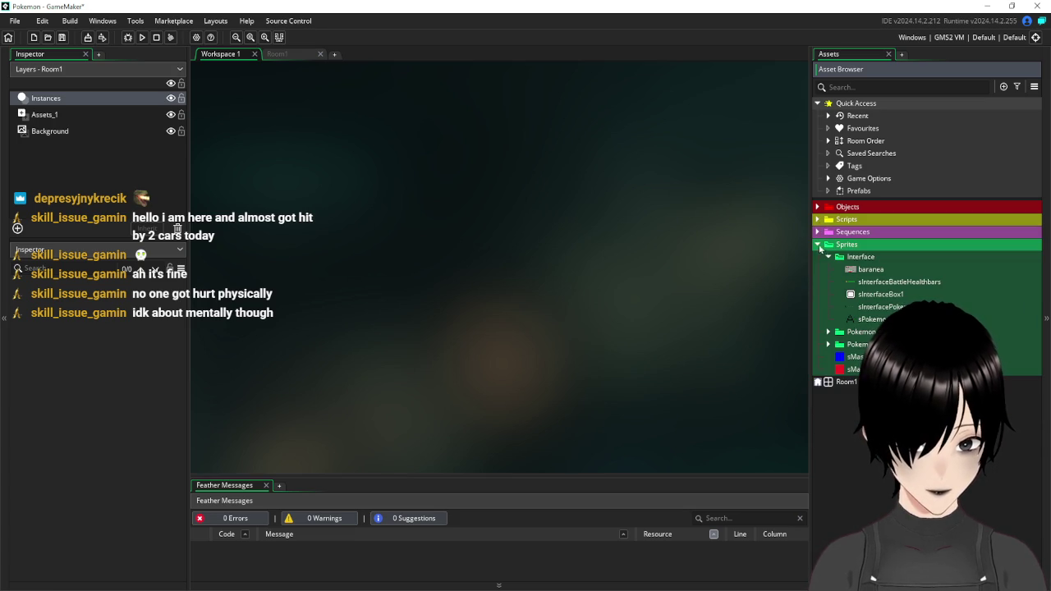
{"action": "left_click", "coordinate": [817, 219]}
{"action": "left_click", "coordinate": [817, 219]}
- Expand Objects > Battle and open the oEnemyAttack object for editing
{"action": "left_click", "coordinate": [817, 207]}
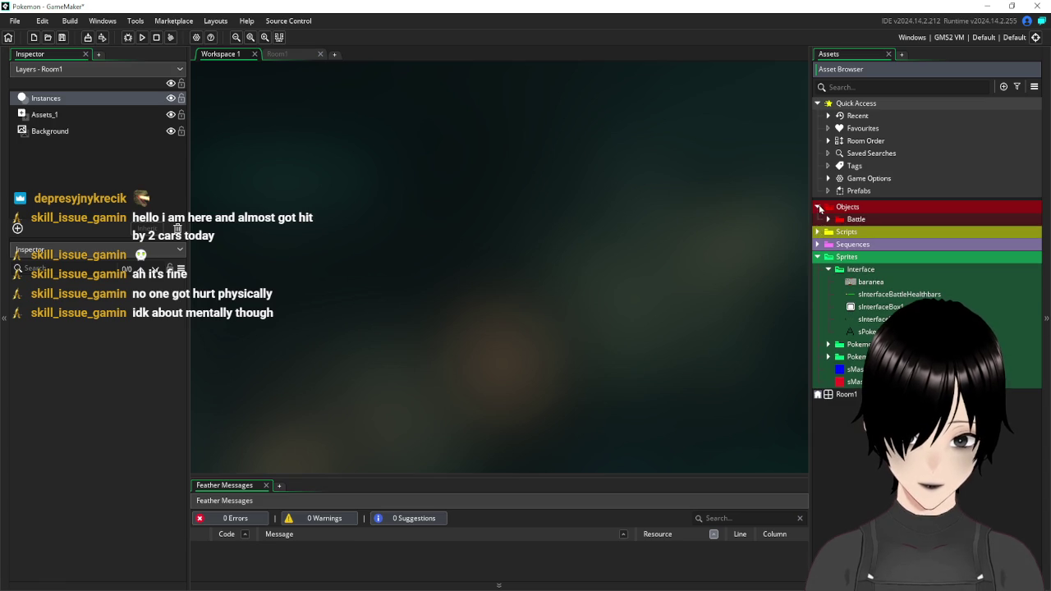
{"action": "mouse_move", "coordinate": [812, 227]}
{"action": "left_mouse_down"}
{"action": "mouse_move", "coordinate": [757, 231]}
{"action": "mouse_move", "coordinate": [838, 234]}
{"action": "left_mouse_up"}
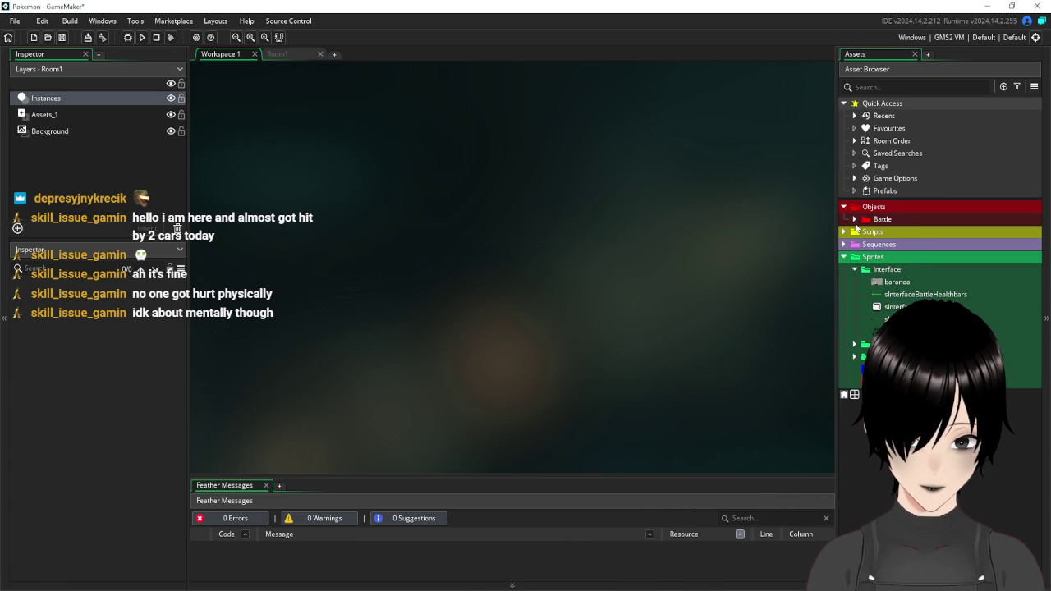
{"action": "left_click", "coordinate": [854, 220]}
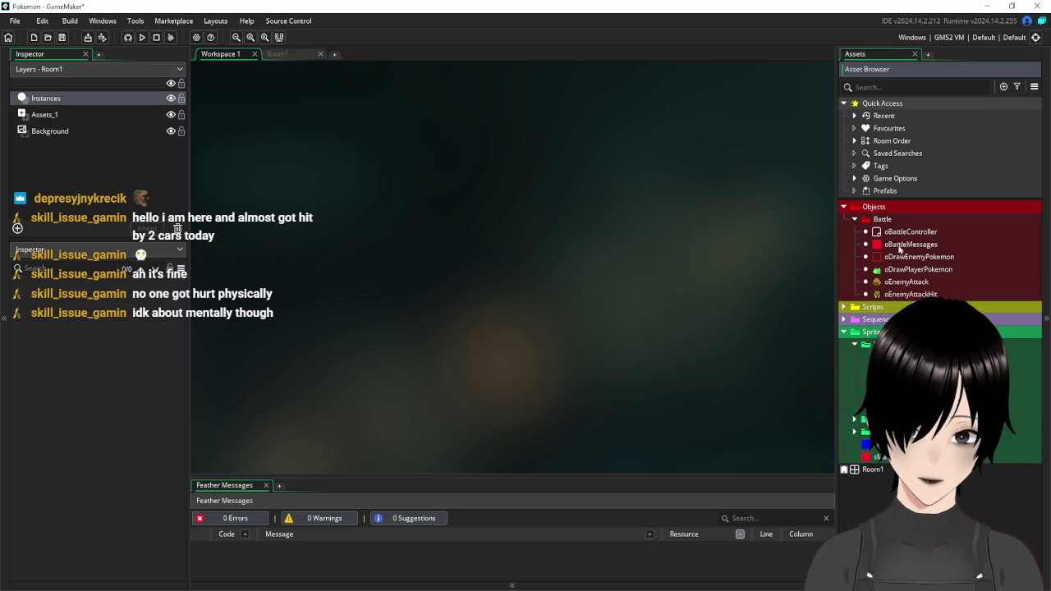
{"action": "double_click", "coordinate": [913, 282]}
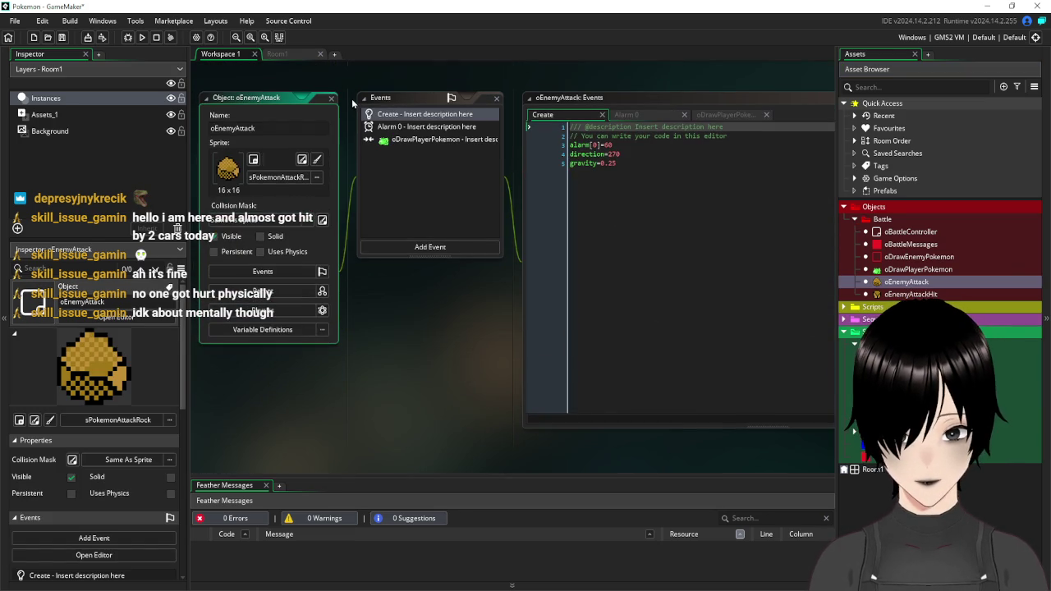
- View oEnemyAttack's oDrawPlayerPokemon code, then select the global.enemyPhase=1 line in oBattleController's Create event
{"action": "left_click", "coordinate": [432, 141]}
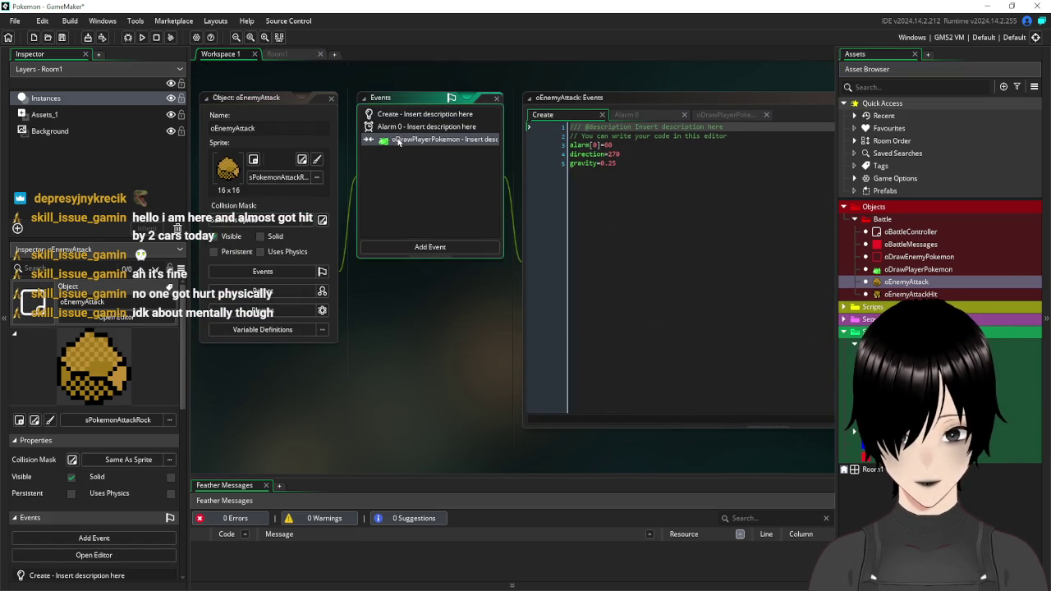
{"action": "double_click", "coordinate": [910, 232]}
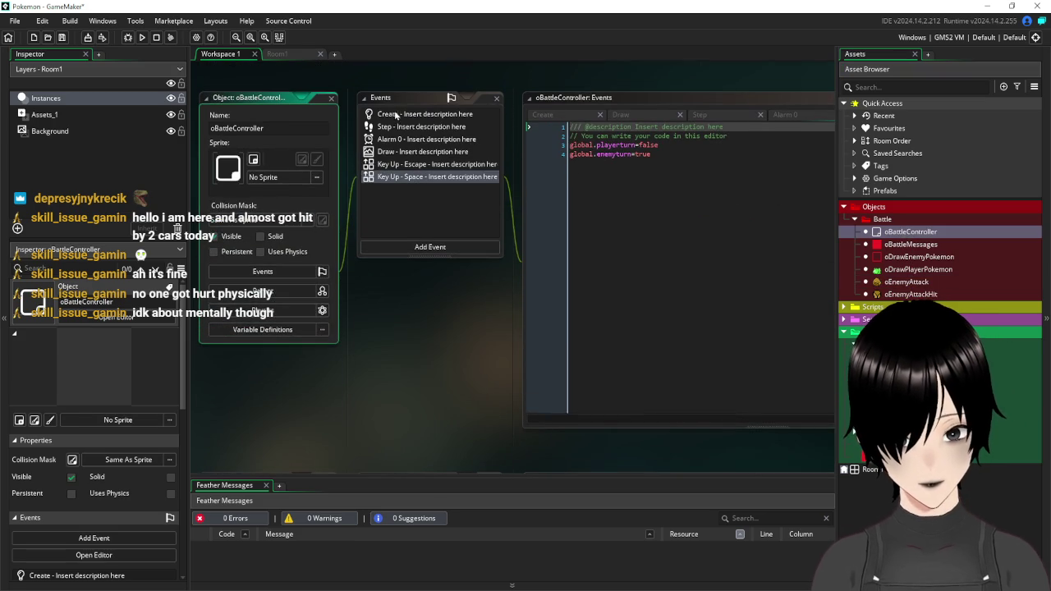
{"action": "double_click", "coordinate": [395, 115]}
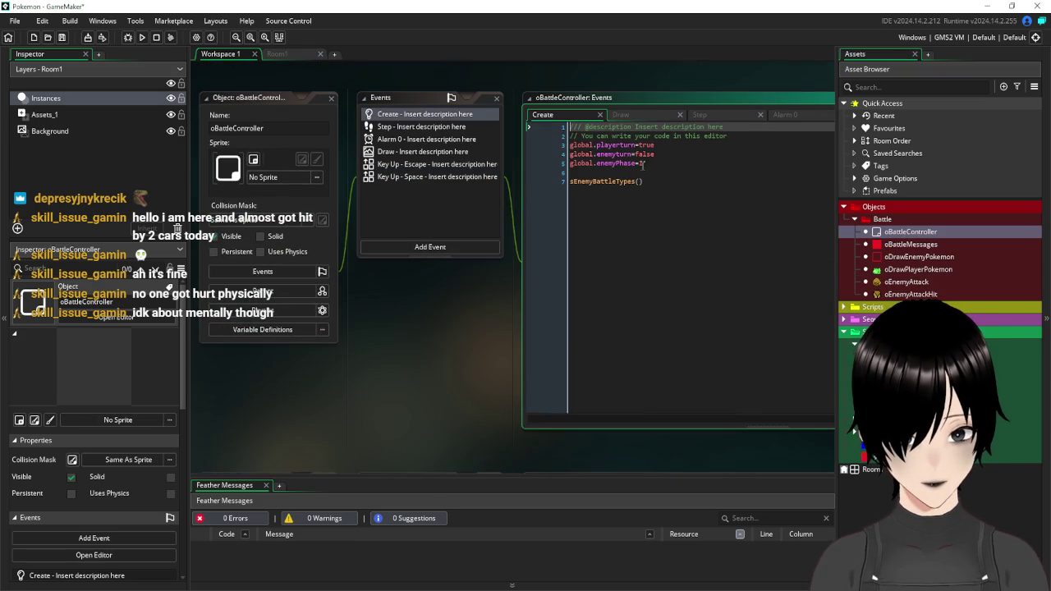
{"action": "left_click_drag", "start_coordinate": [642, 163], "coordinate": [570, 164]}
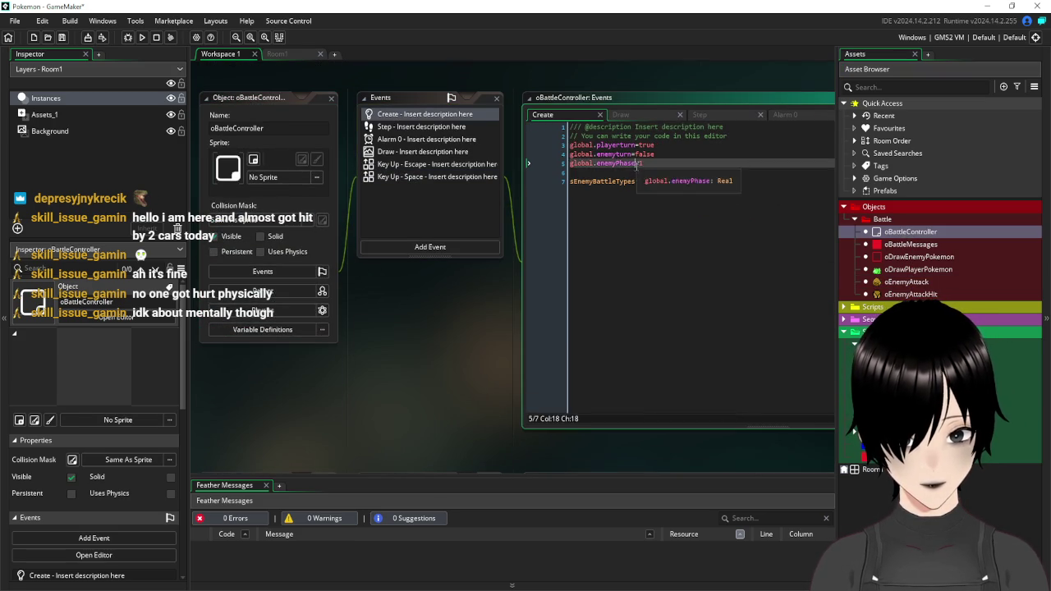
{"action": "scroll", "coordinate": [458, 385], "scroll_direction": "down", "scroll_amount": 5}
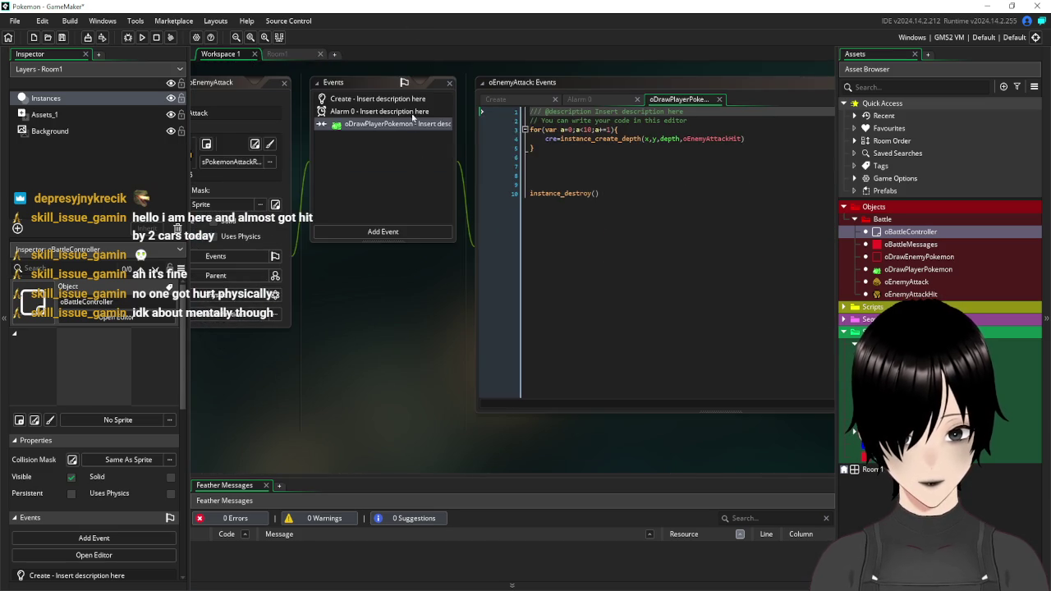
- Add a global.enemyPhase+=1 line inside the collision event's for loop
{"action": "left_click", "coordinate": [751, 139]}
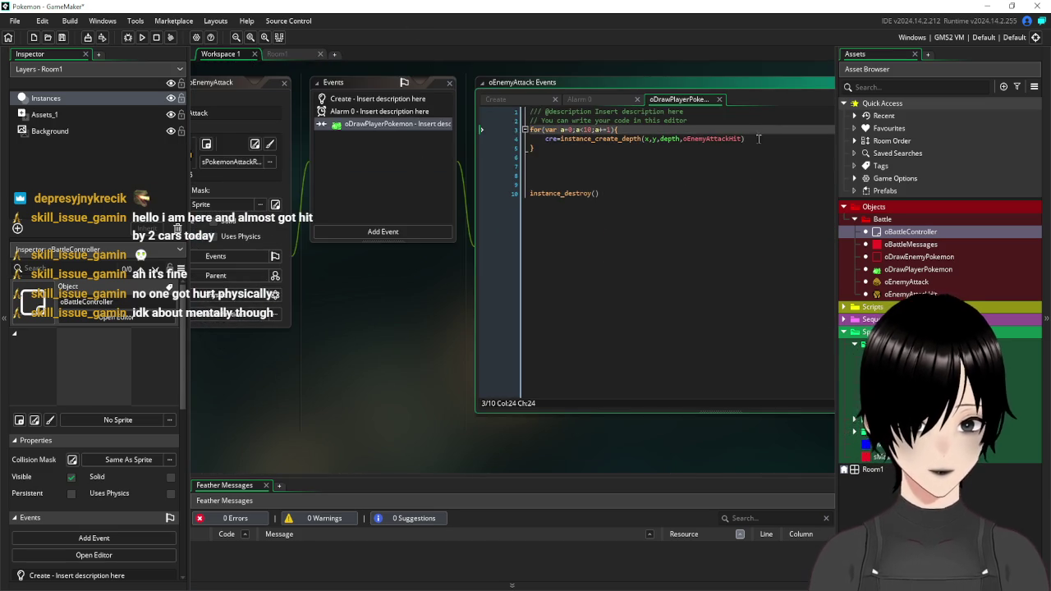
{"action": "key", "text": "Return"}
{"action": "type", "text": "global.enemyPhase"}
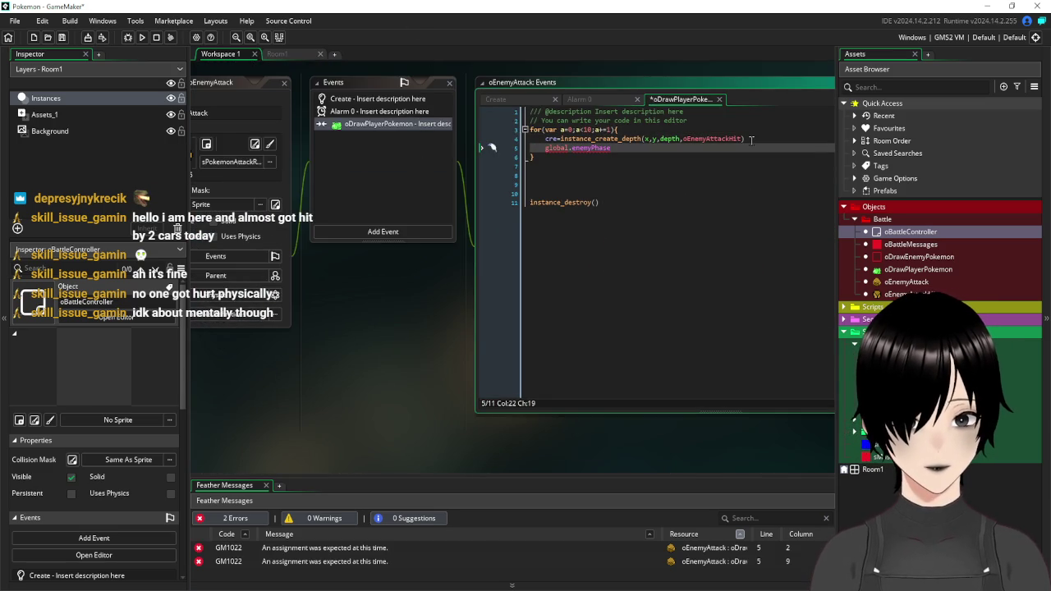
{"action": "type", "text": "+="}
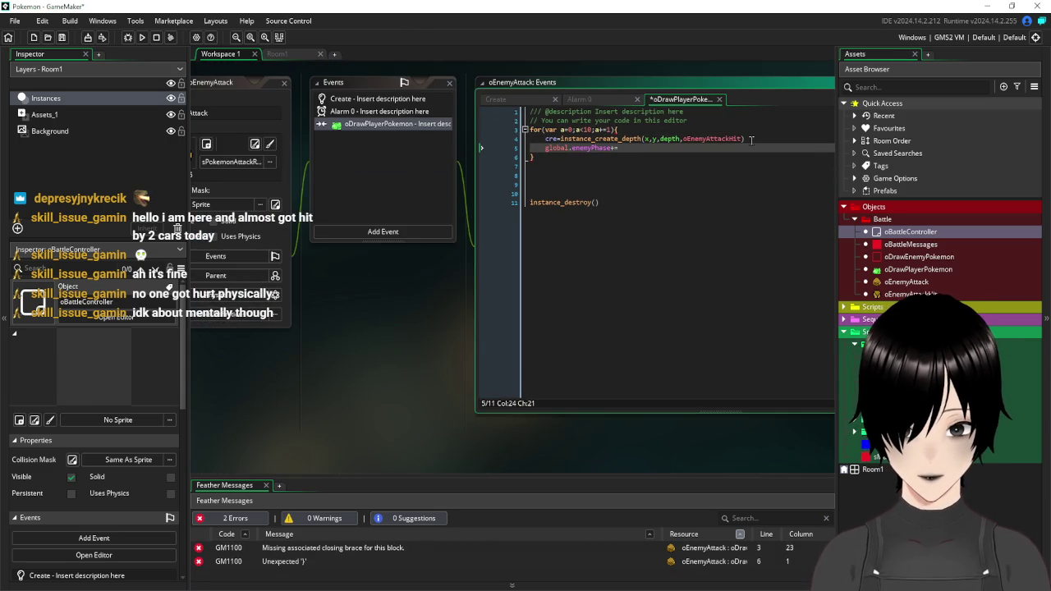
{"action": "type", "text": "1"}
{"action": "left_click", "coordinate": [739, 202]}
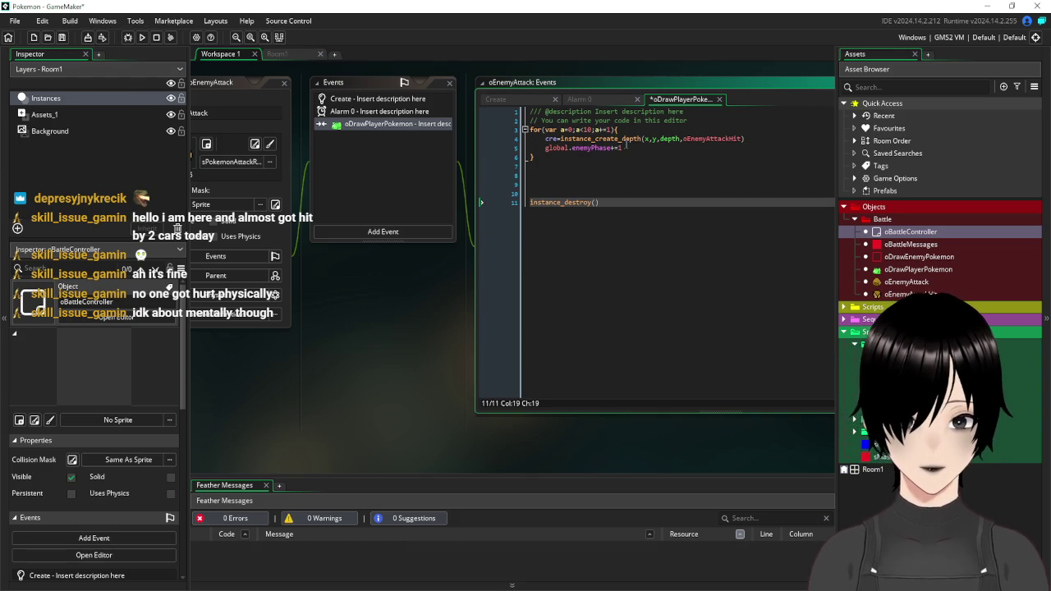
- Move the increment below the loop's closing brace, save, and reopen oBattleController
{"action": "left_click_drag", "start_coordinate": [621, 148], "coordinate": [544, 149]}
{"action": "key", "text": "ctrl+c"}
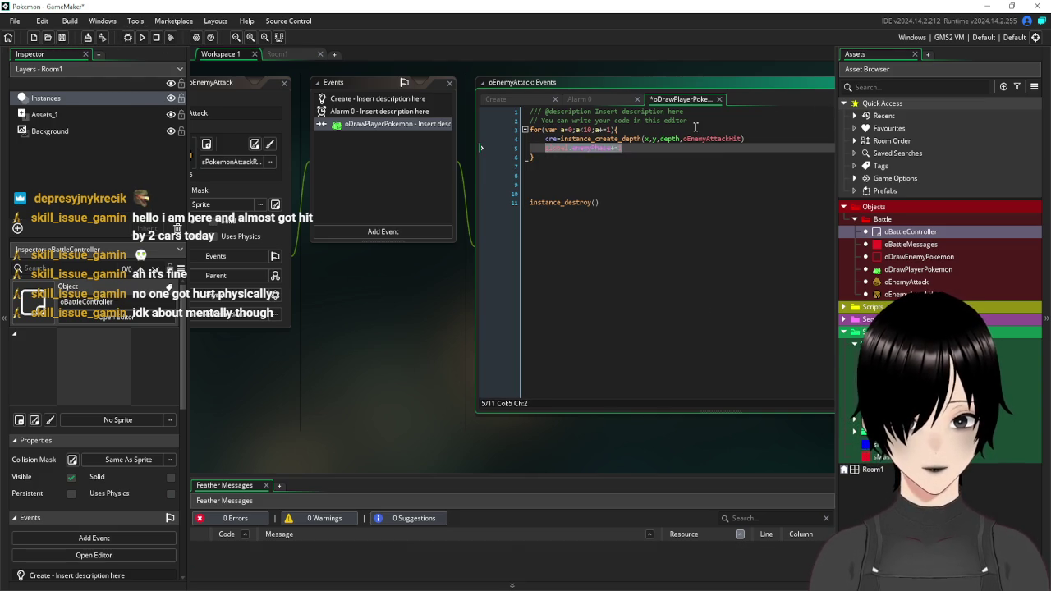
{"action": "key", "text": "BackSpace"}
{"action": "key", "text": "BackSpace"}
{"action": "key", "text": "BackSpace"}
{"action": "key", "text": "Down"}
{"action": "key", "text": "Down"}
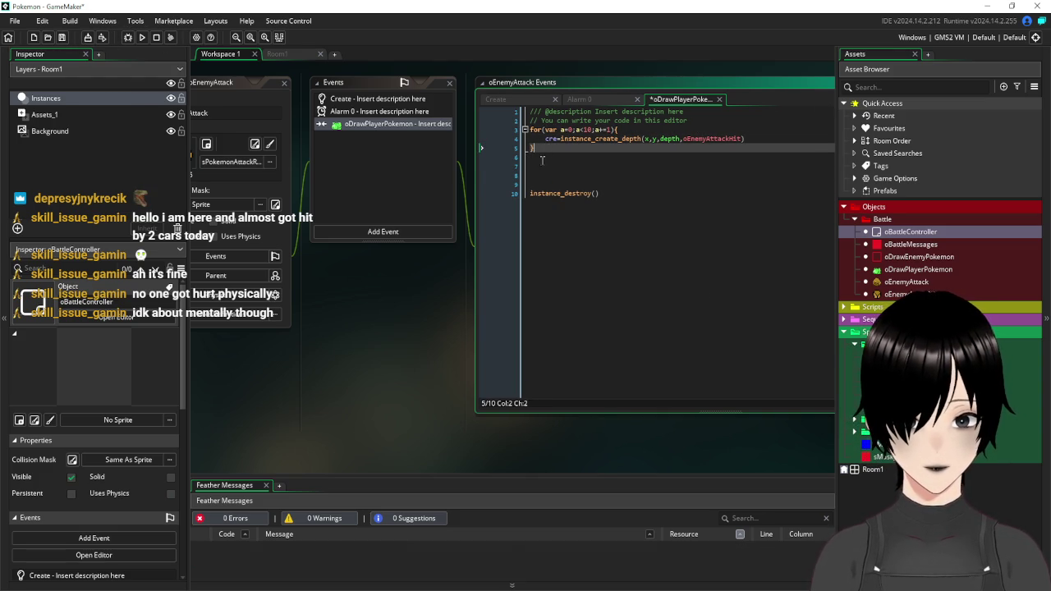
{"action": "key", "text": "ctrl+v"}
{"action": "key", "text": "ctrl+s"}
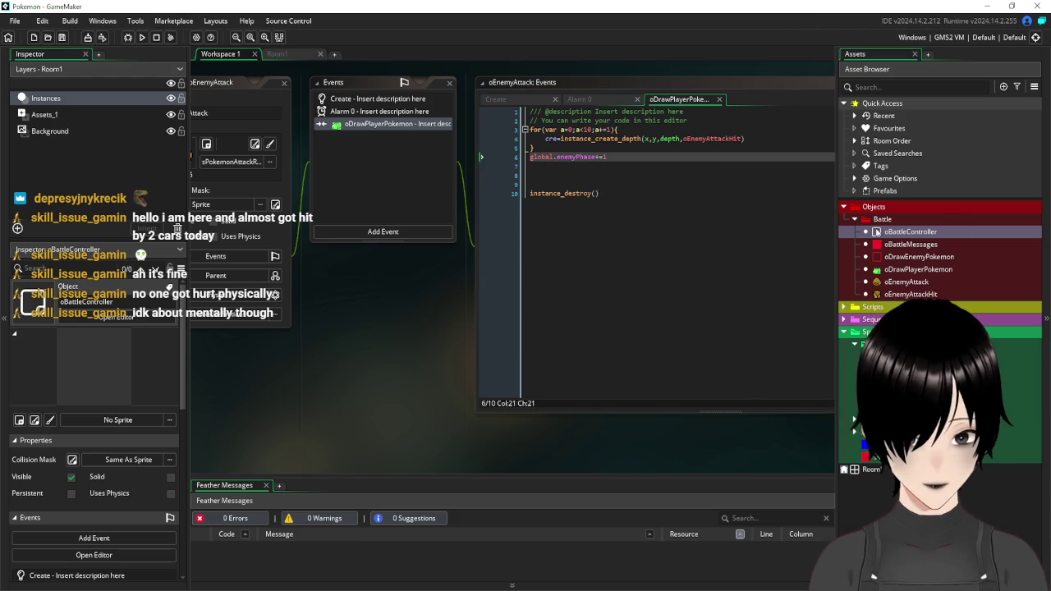
{"action": "double_click", "coordinate": [907, 233]}
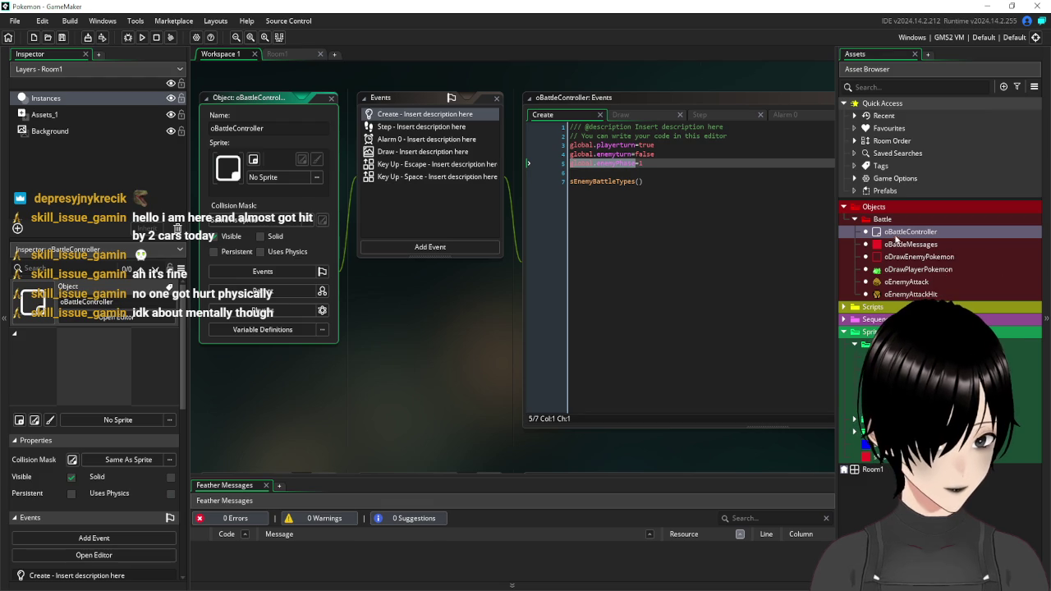
- View oBattleController's Step code, test-run for 'Enemy used rock smash', then close Pixel Game
{"action": "left_click", "coordinate": [441, 128]}
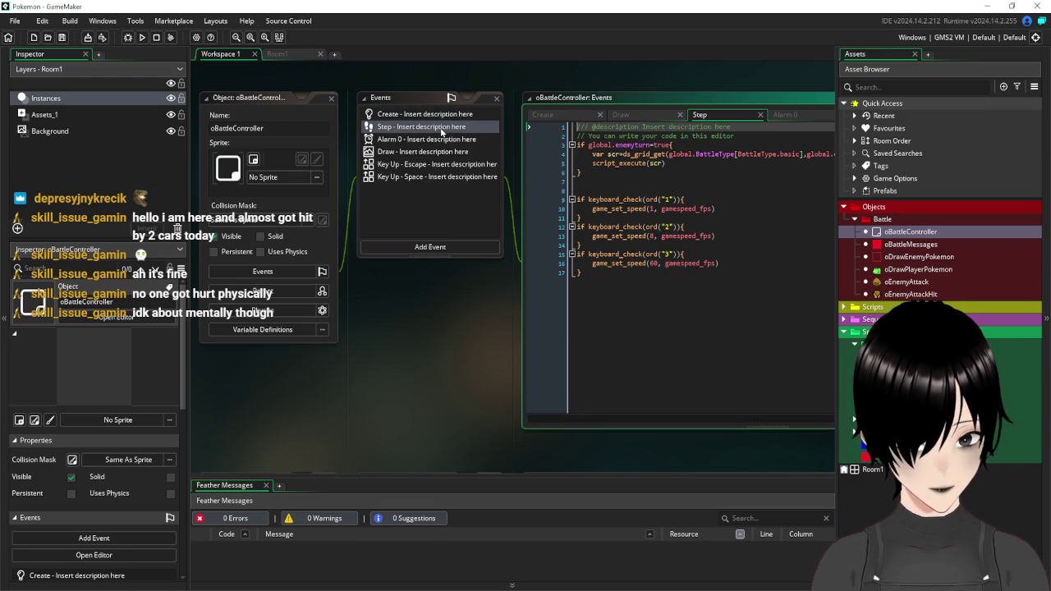
{"action": "left_click", "coordinate": [141, 41]}
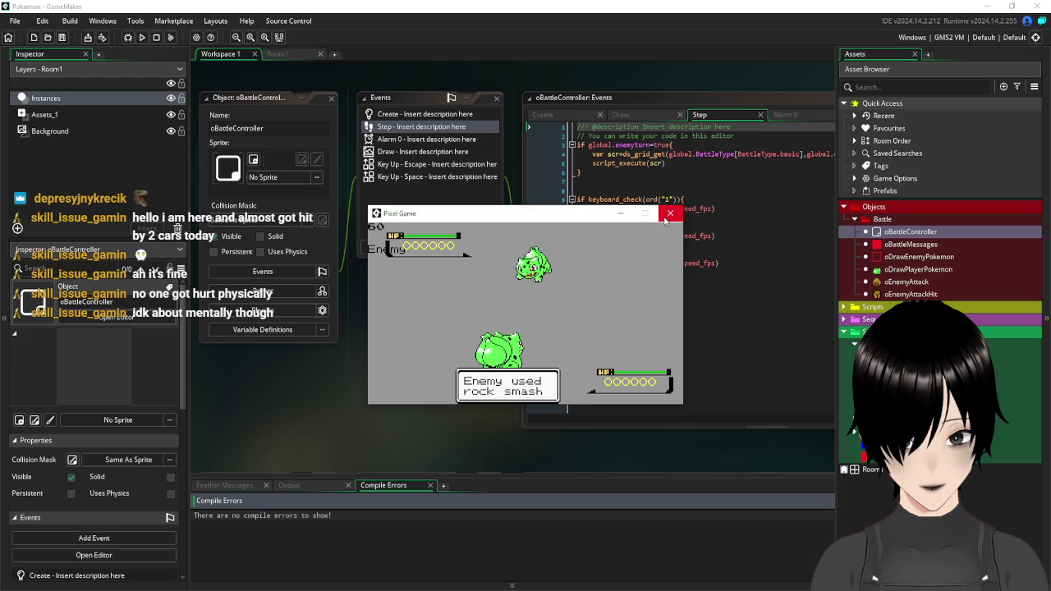
{"action": "mouse_move", "coordinate": [620, 265]}
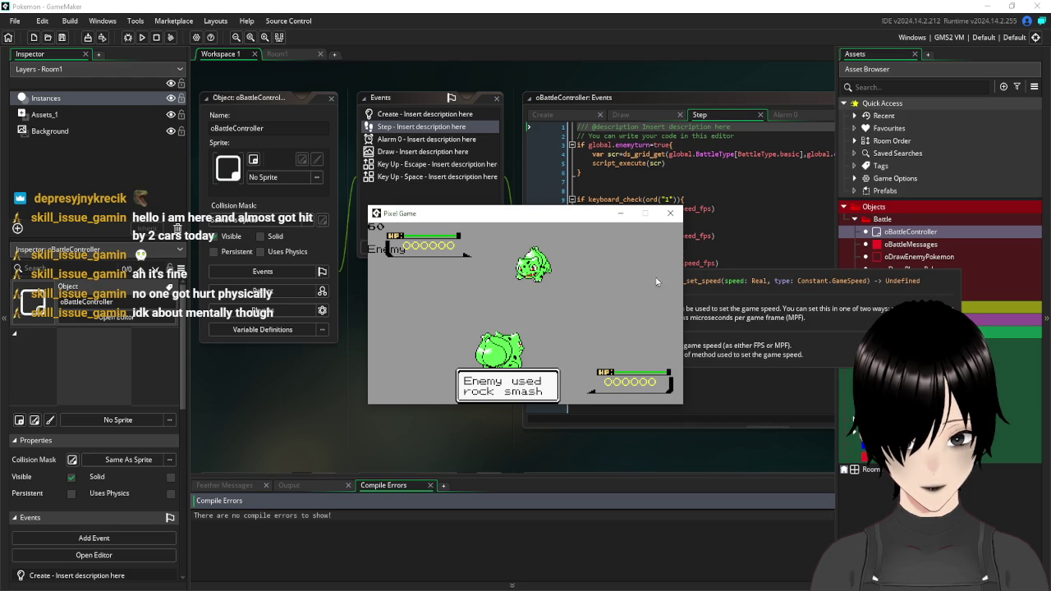
{"action": "left_click_drag", "start_coordinate": [598, 218], "coordinate": [631, 220]}
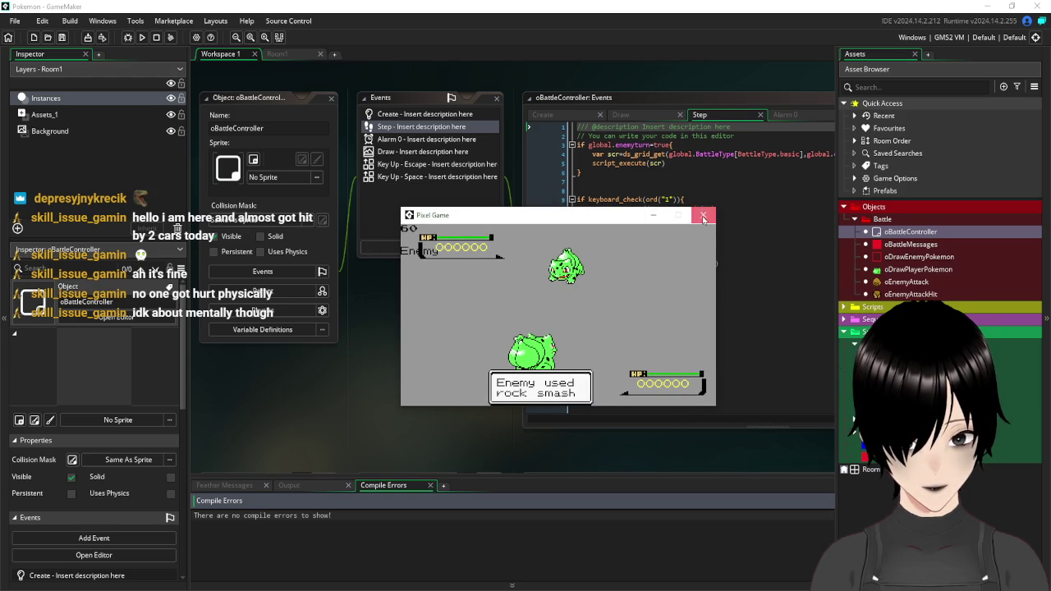
{"action": "left_click", "coordinate": [704, 214]}
{"action": "left_click", "coordinate": [669, 348]}
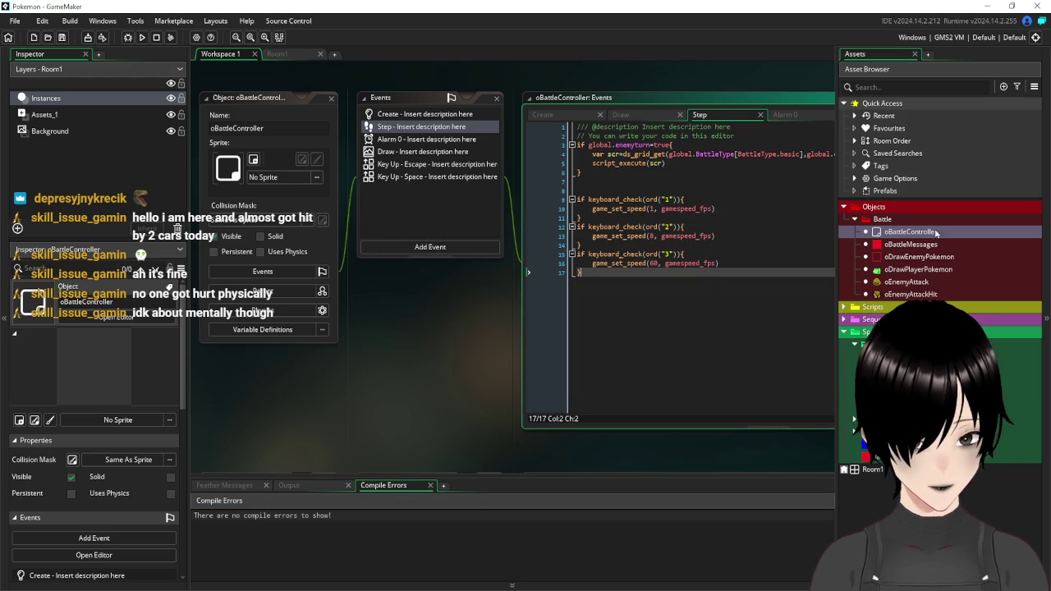
- Tidy the asset folders and open the sEnemyActions script from Scripts > Enemy
{"action": "left_click", "coordinate": [854, 219]}
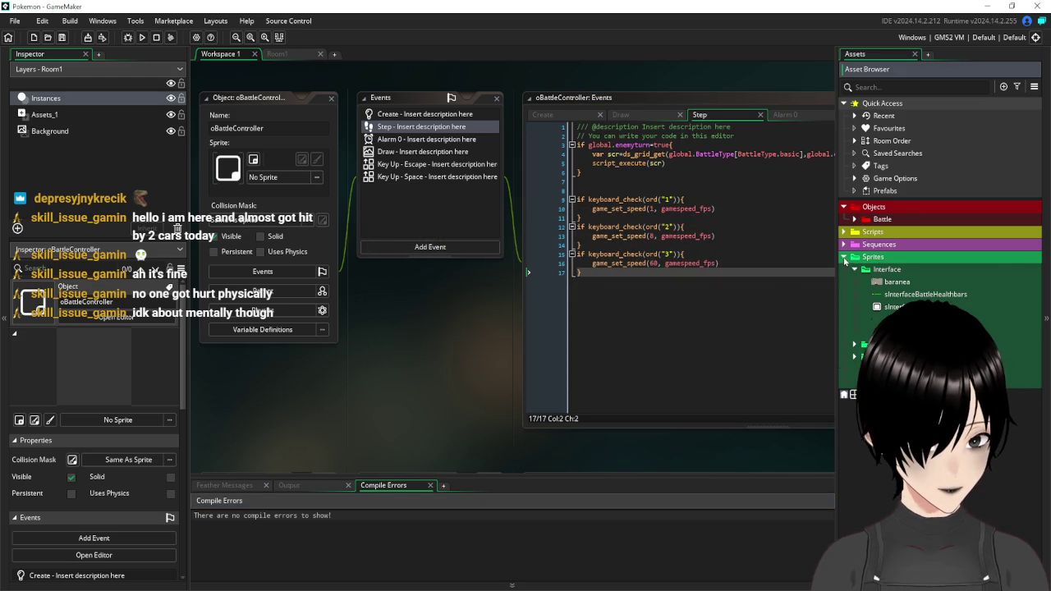
{"action": "left_click", "coordinate": [844, 258]}
{"action": "left_click", "coordinate": [844, 258]}
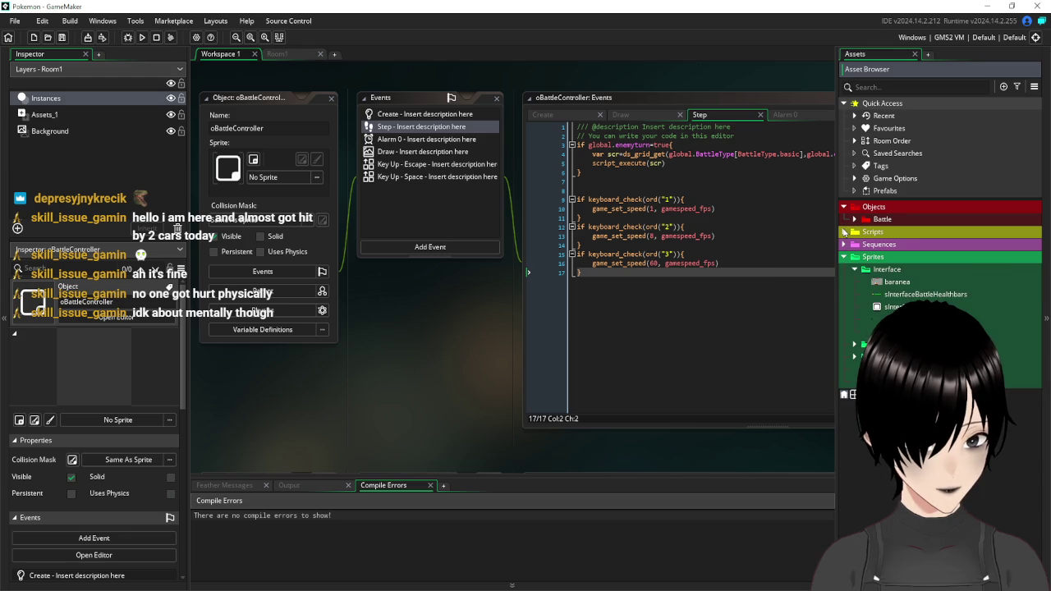
{"action": "left_click", "coordinate": [844, 232]}
{"action": "left_click", "coordinate": [854, 244]}
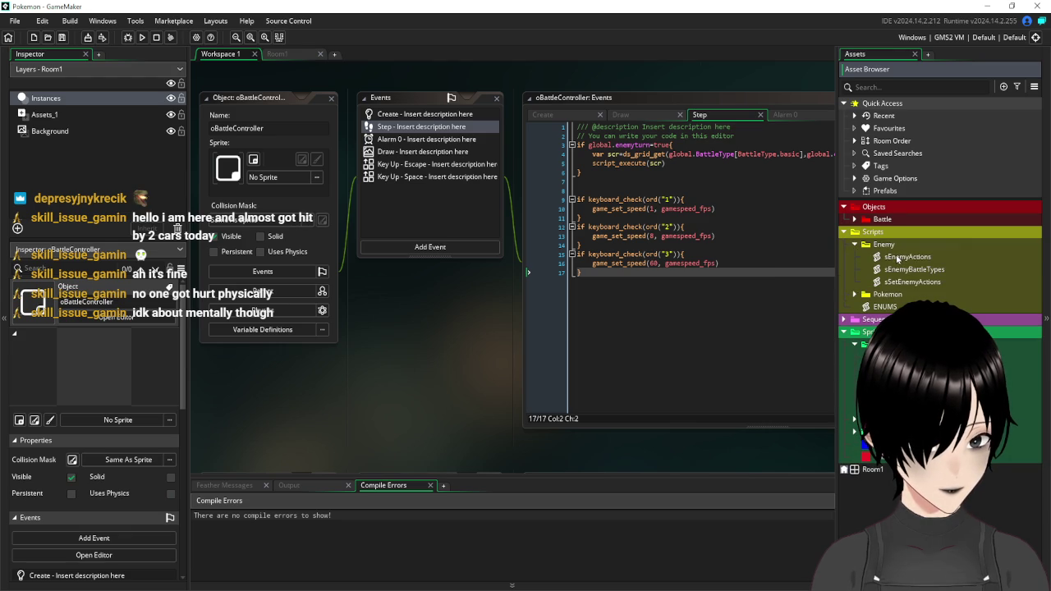
{"action": "double_click", "coordinate": [897, 257]}
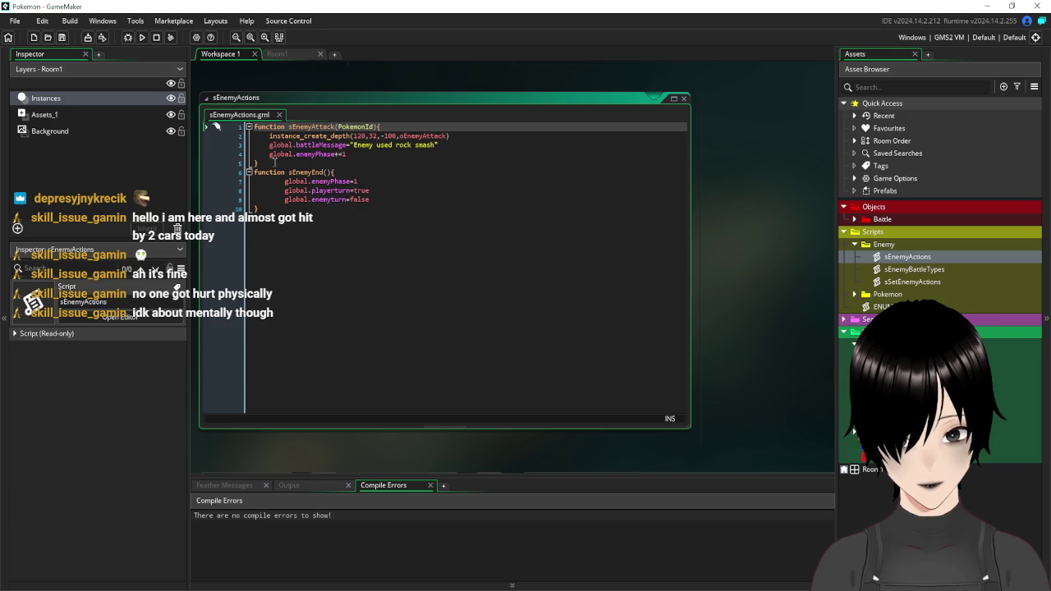
- Comment out global.enemyPhase+=1 with // and run, which stops on a Step-event code error
{"action": "left_click", "coordinate": [268, 153]}
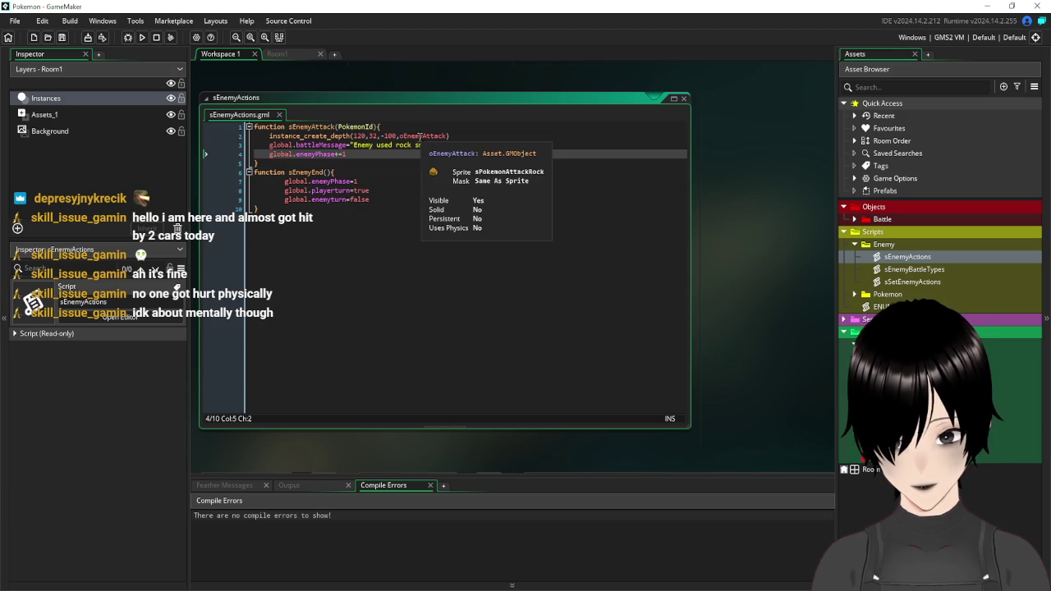
{"action": "type", "text": "//"}
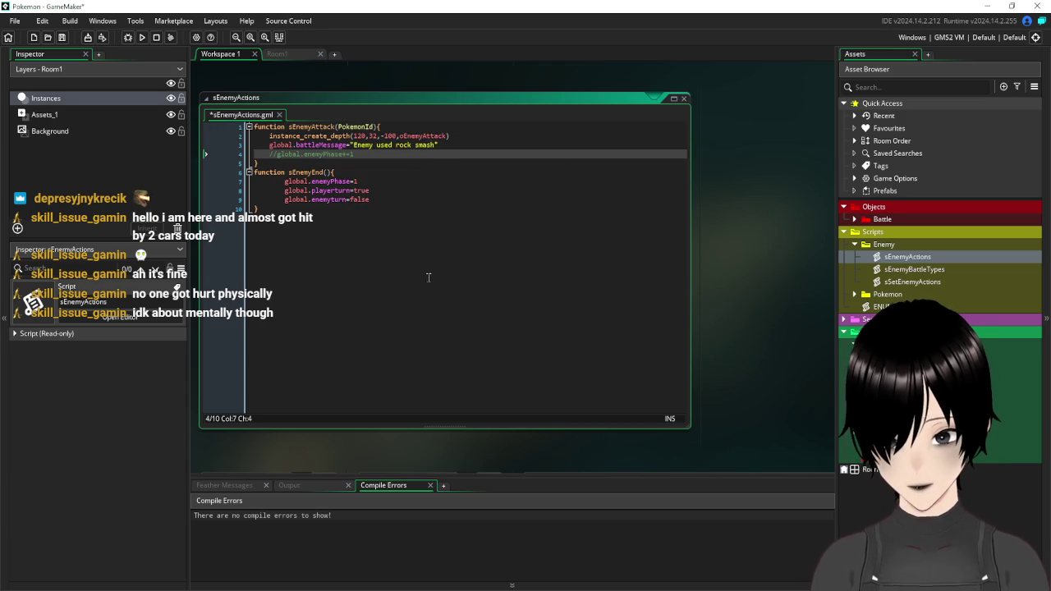
{"action": "left_click", "coordinate": [428, 279]}
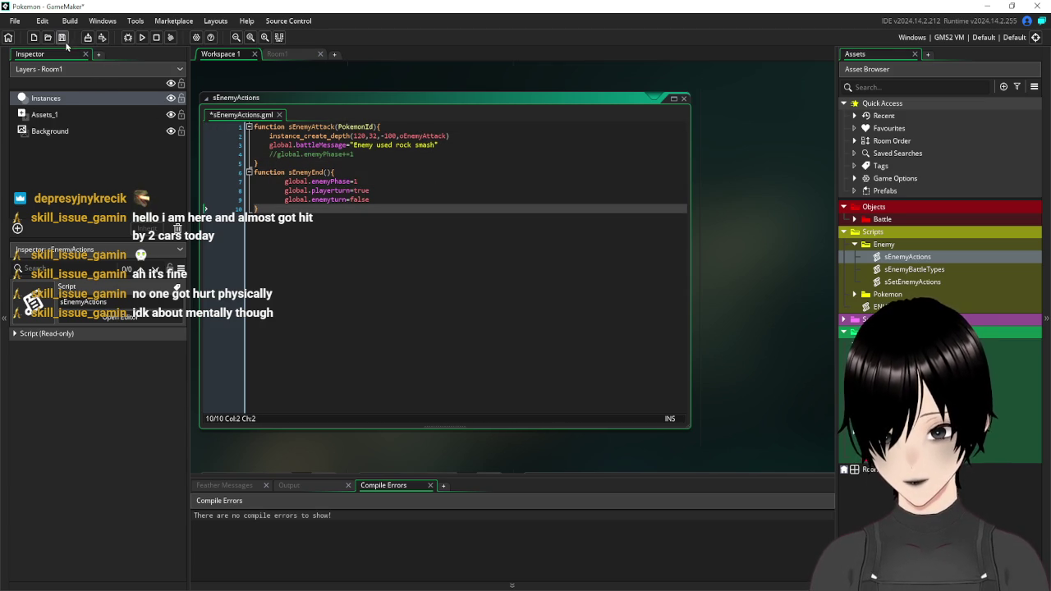
{"action": "left_click", "coordinate": [142, 38]}
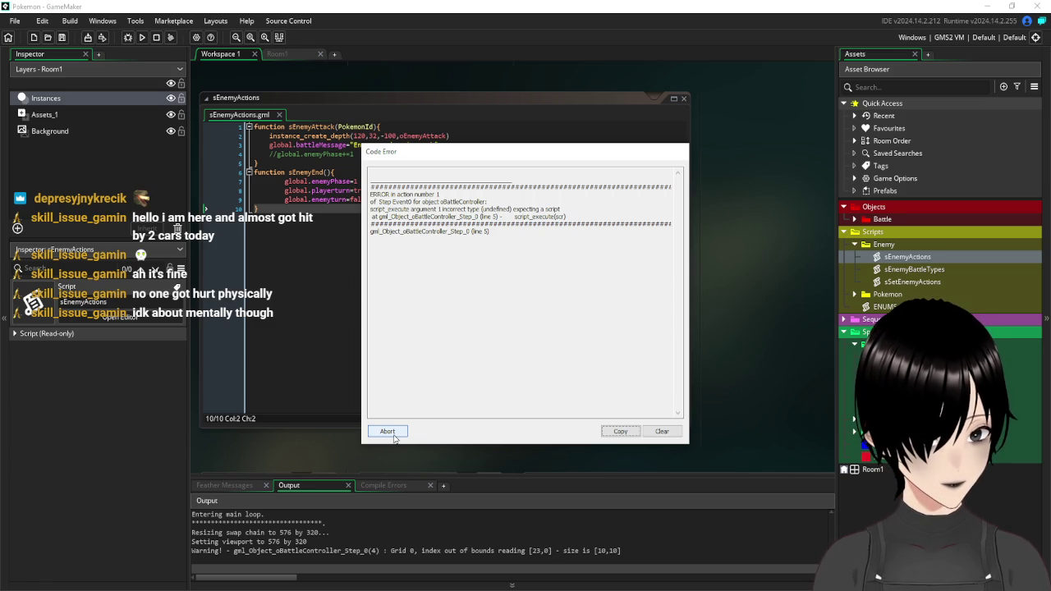
{"action": "left_click", "coordinate": [393, 433]}
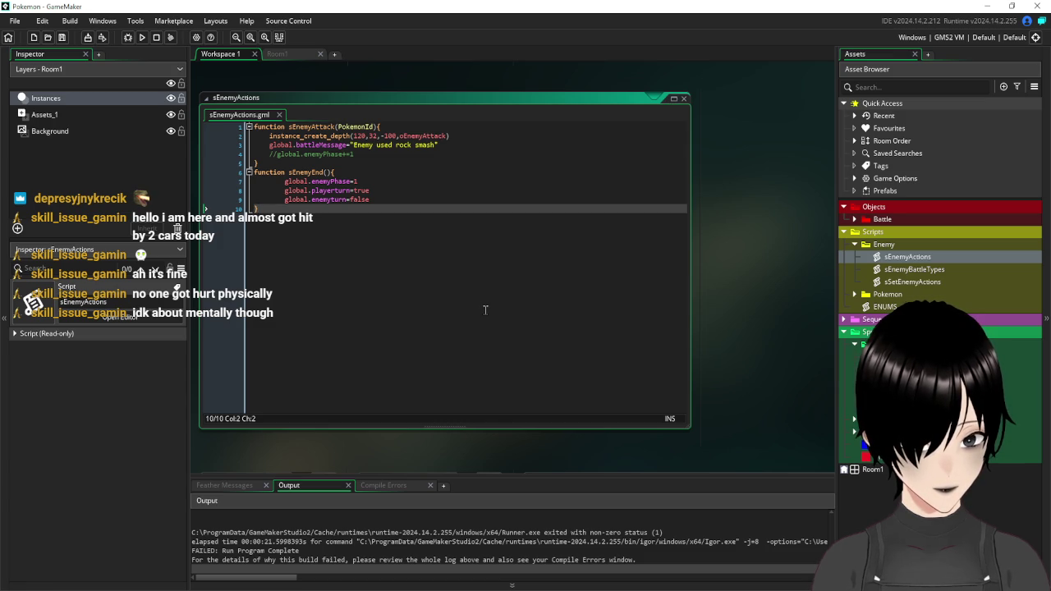
- Close sEnemyActions and rerun the battle, which now runs cleanly
{"action": "left_click", "coordinate": [682, 99]}
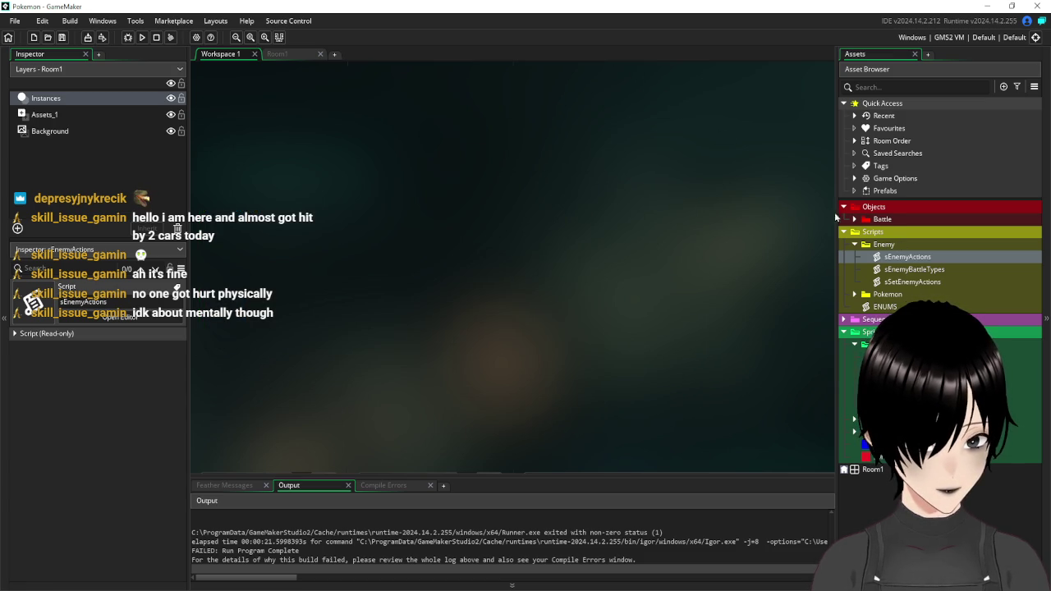
{"action": "left_click_drag", "start_coordinate": [835, 213], "coordinate": [791, 215]}
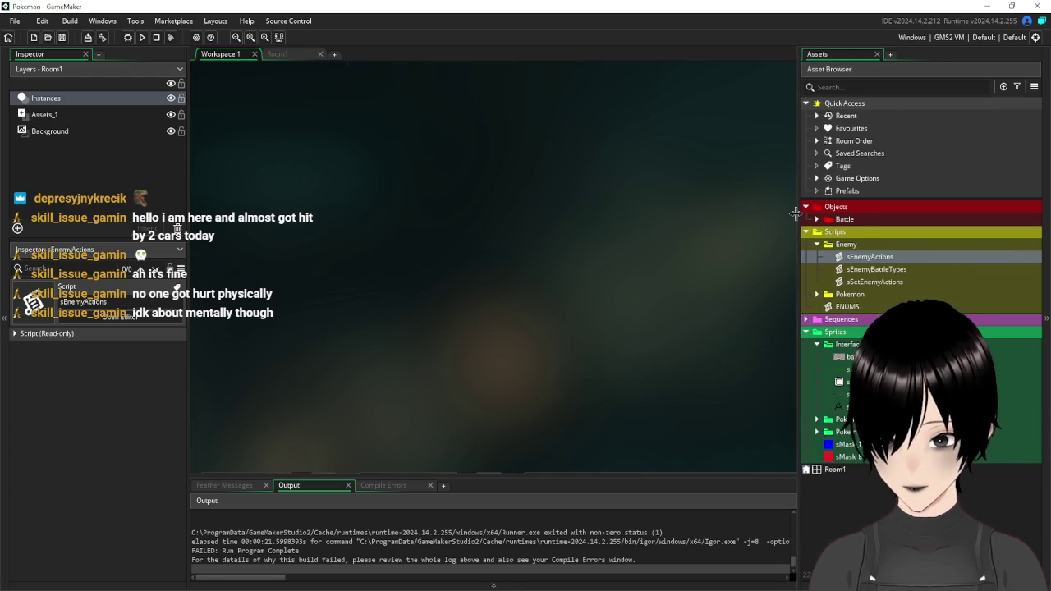
{"action": "left_click", "coordinate": [142, 38]}
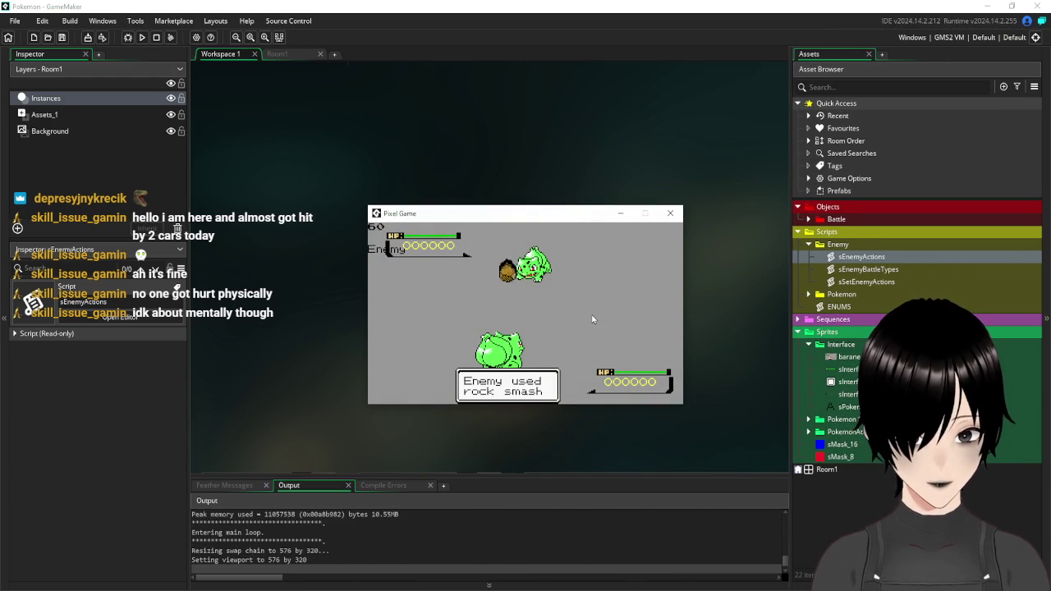
{"action": "left_click", "coordinate": [670, 213]}
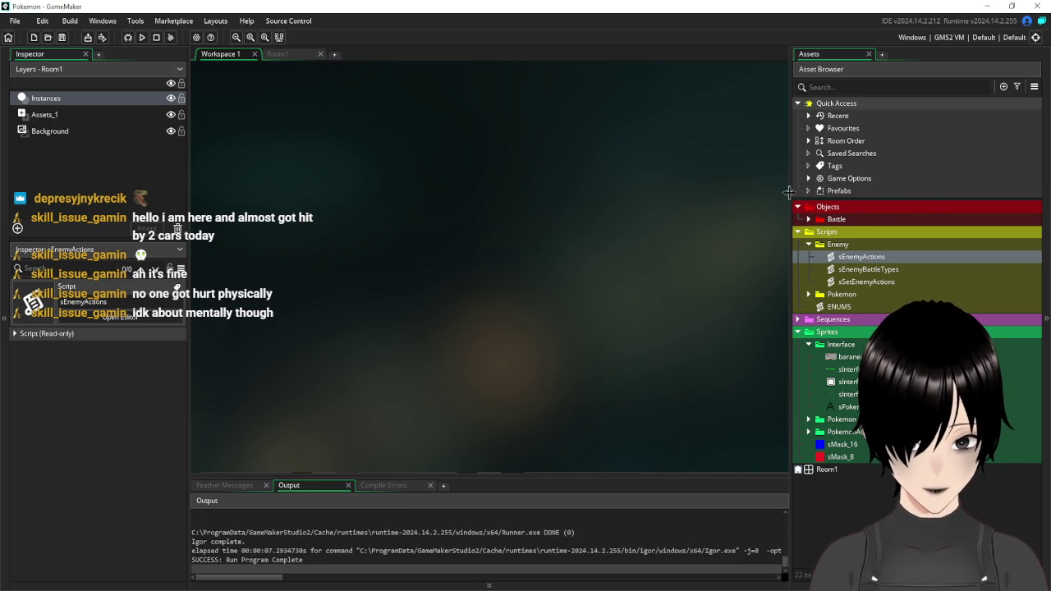
- Adjust the asset panel and reopen the sEnemyActions script from the Scripts folder
{"action": "left_click_drag", "start_coordinate": [788, 192], "coordinate": [809, 192]}
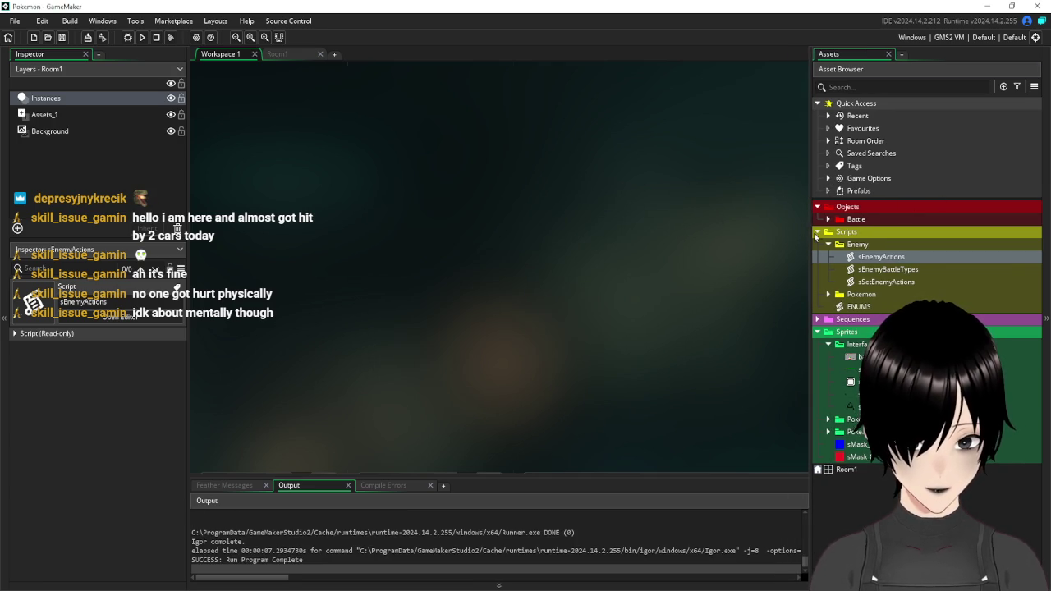
{"action": "left_click", "coordinate": [817, 232]}
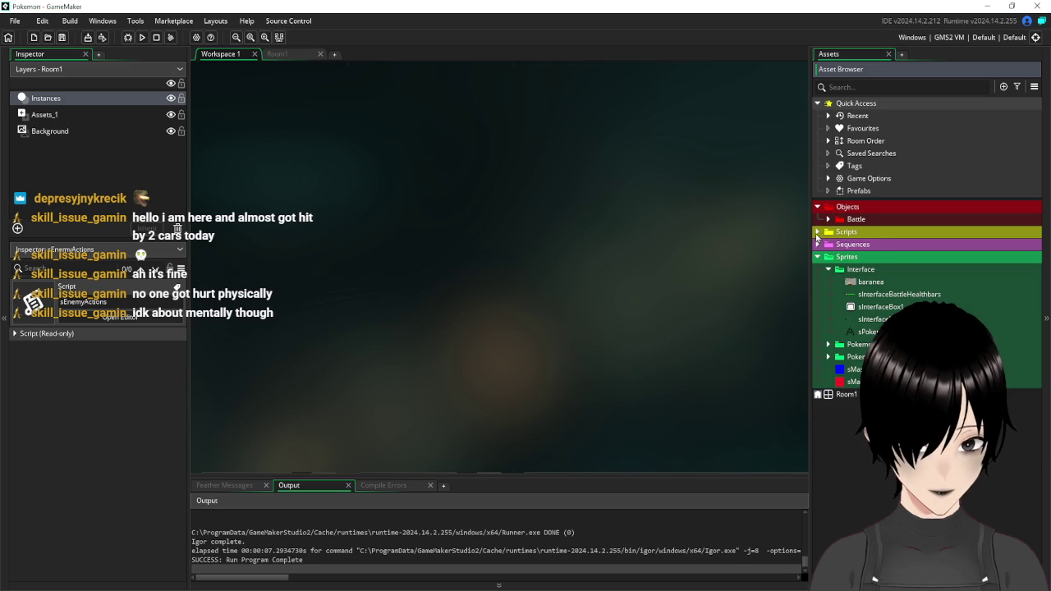
{"action": "left_click", "coordinate": [817, 233]}
{"action": "double_click", "coordinate": [883, 257]}
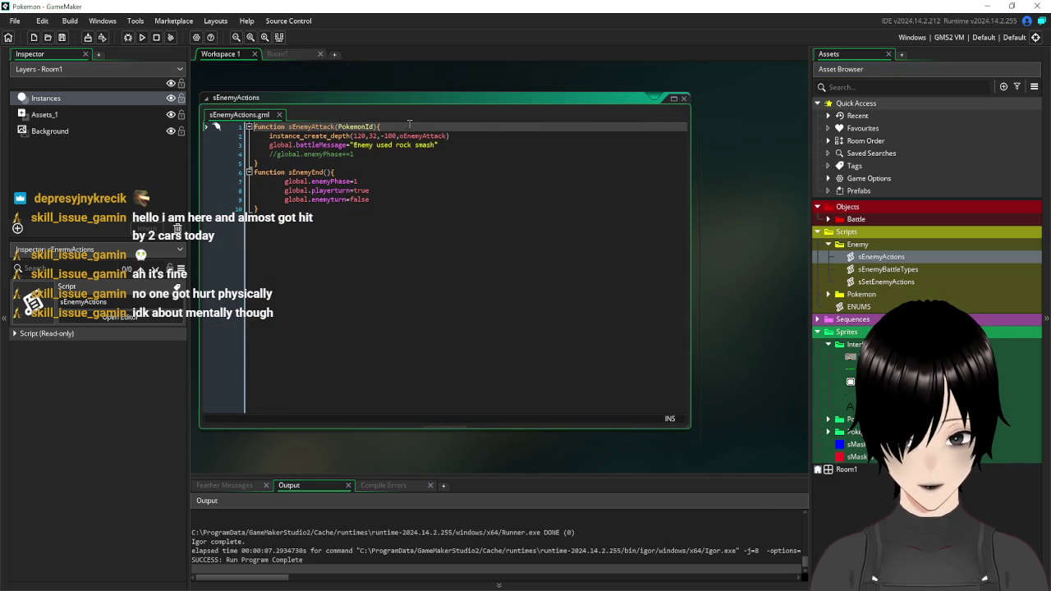
- Add global.phasepause=true after the rock smash battleMessage line and close sEnemyActions
{"action": "left_click", "coordinate": [408, 124]}
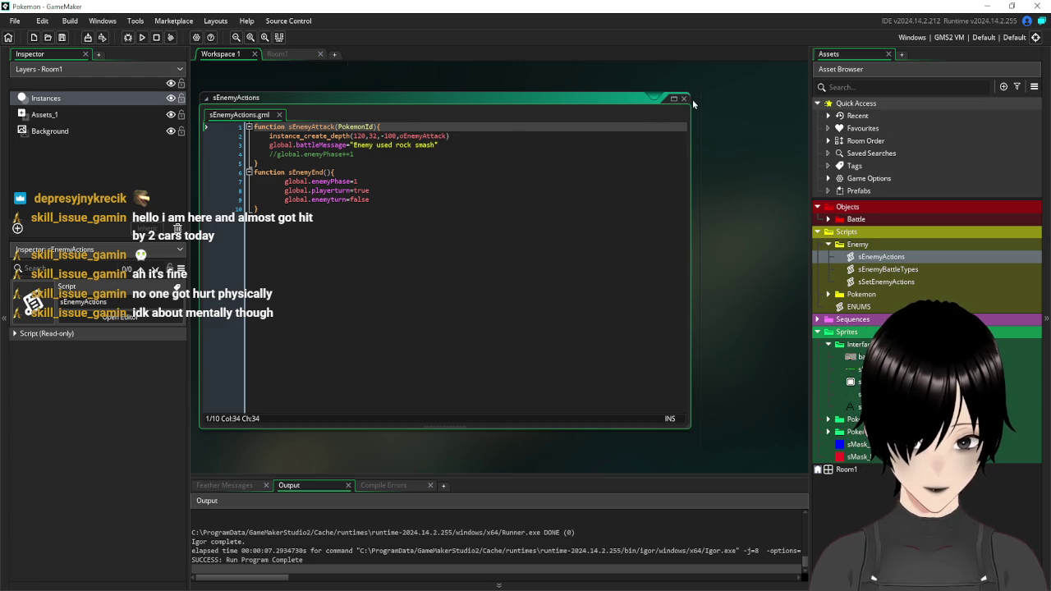
{"action": "left_click", "coordinate": [482, 141]}
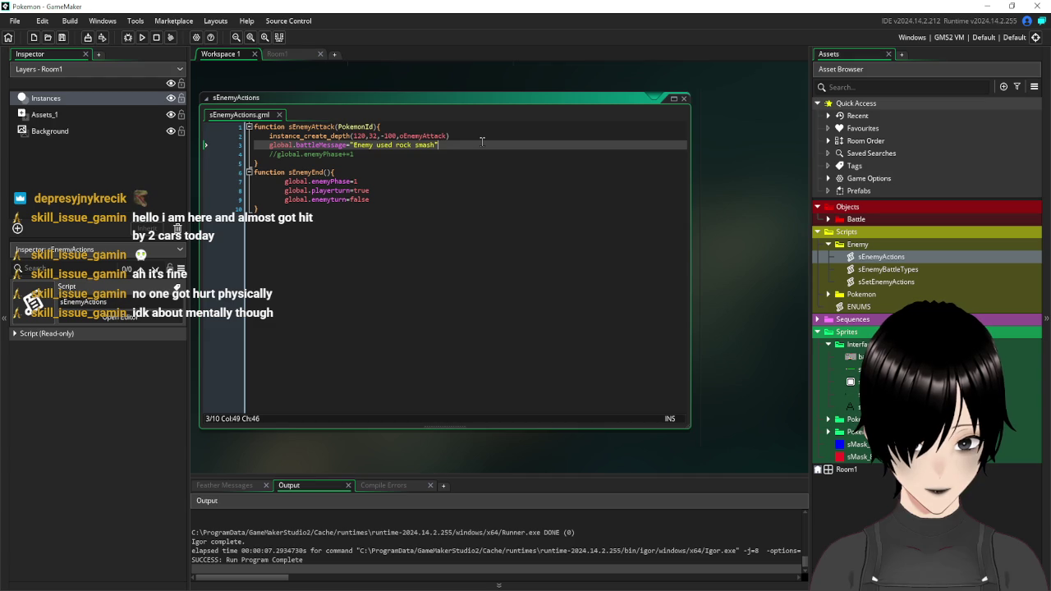
{"action": "key", "text": "Return"}
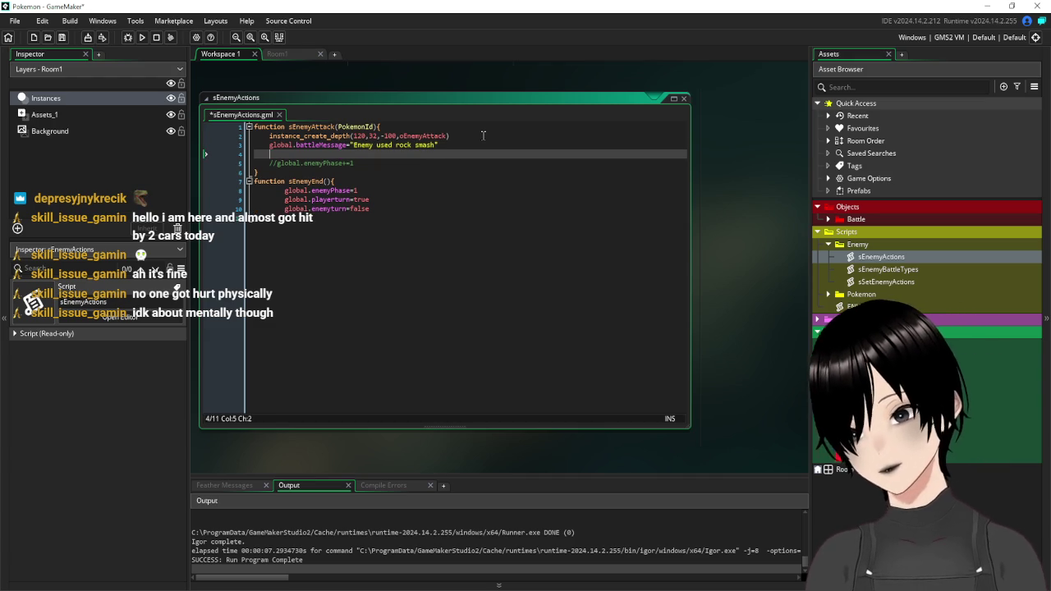
{"action": "type", "text": "global."}
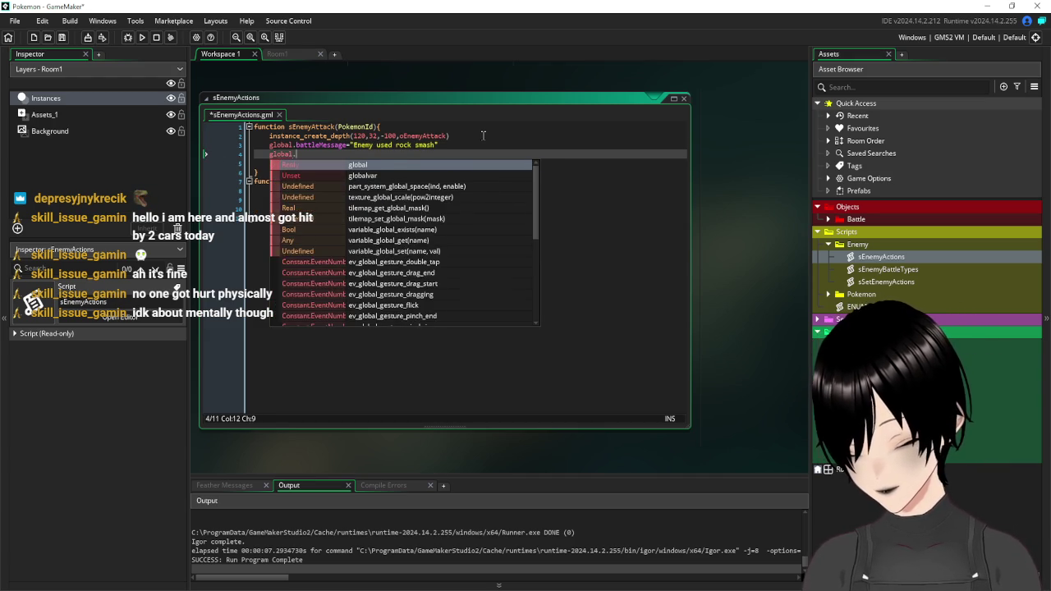
{"action": "type", "text": "phase"}
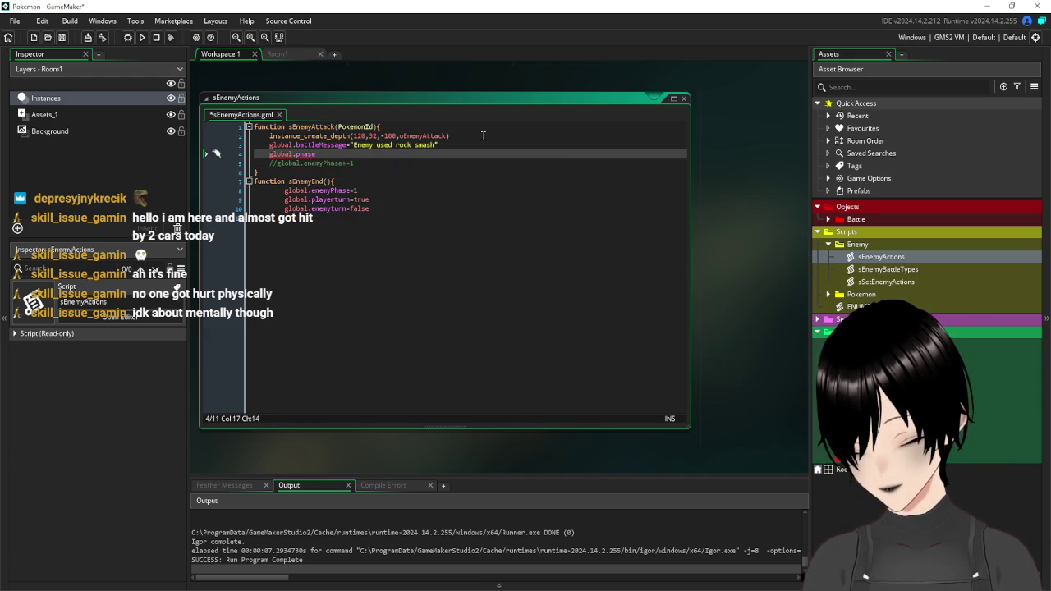
{"action": "type", "text": "pause"}
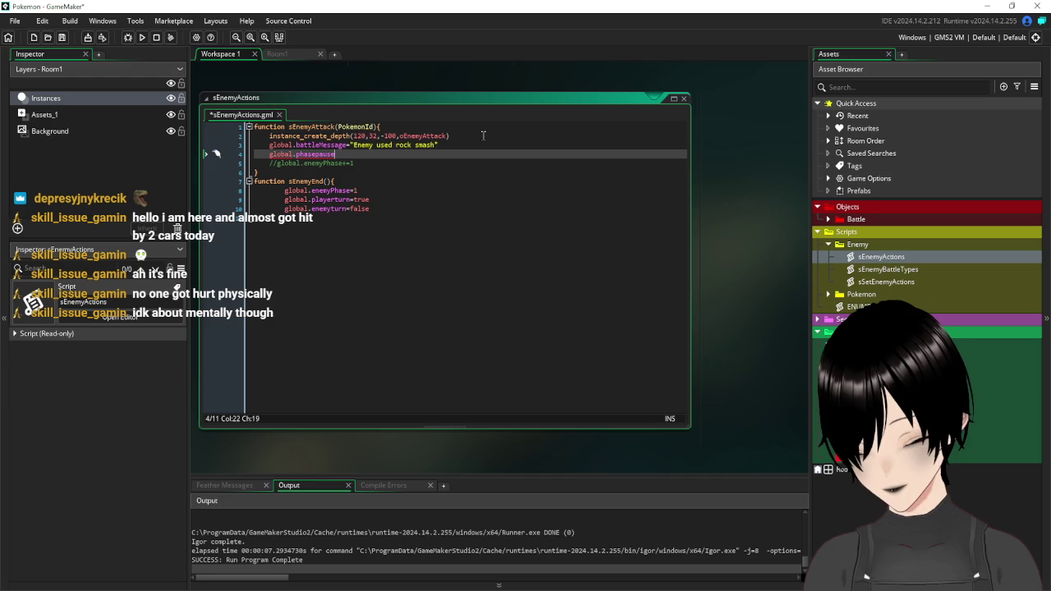
{"action": "type", "text": "=true"}
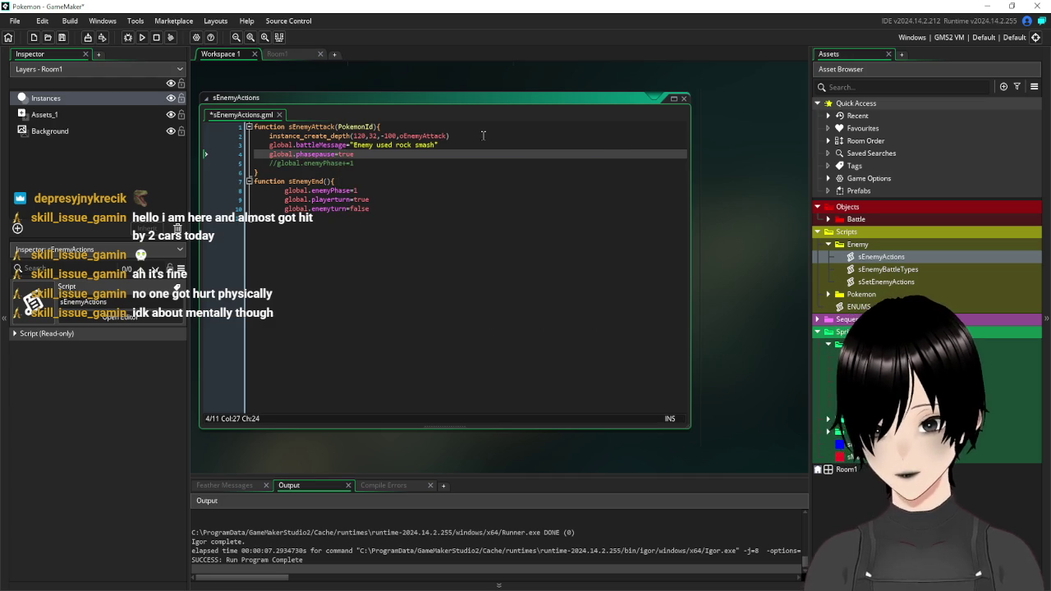
{"action": "left_click_drag", "start_coordinate": [361, 155], "coordinate": [265, 156]}
{"action": "left_click", "coordinate": [683, 98]}
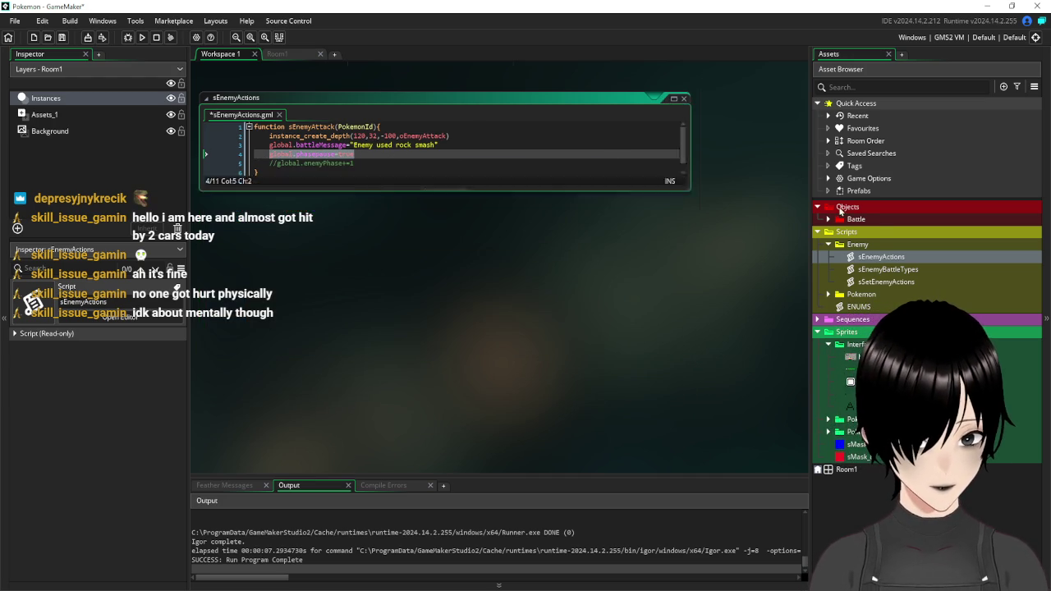
- Open oBattleController and add global.phasepause=false to its Create code
{"action": "left_click", "coordinate": [828, 219]}
{"action": "double_click", "coordinate": [885, 231]}
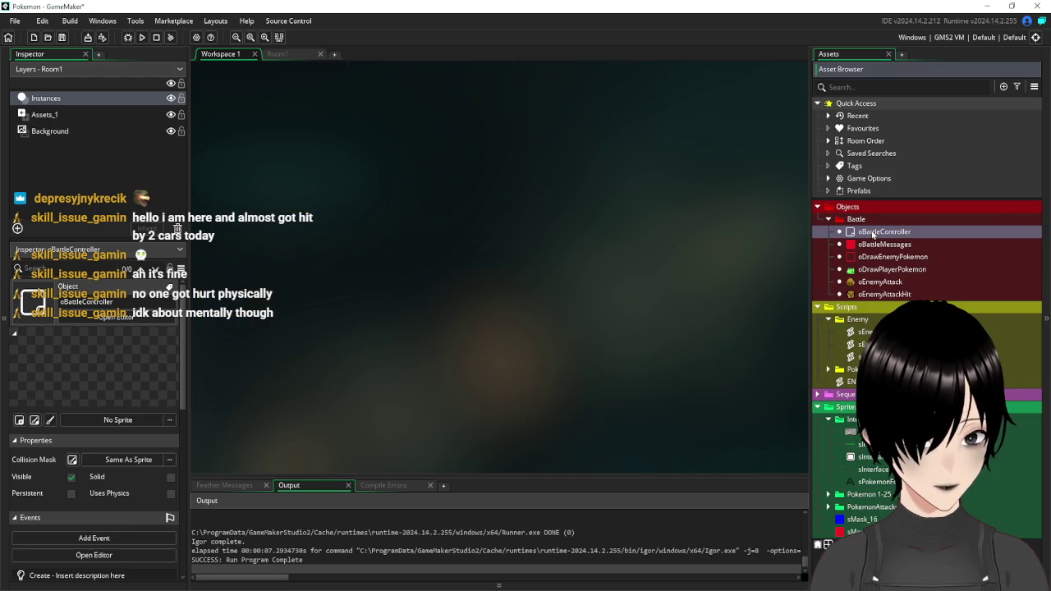
{"action": "left_click", "coordinate": [427, 115]}
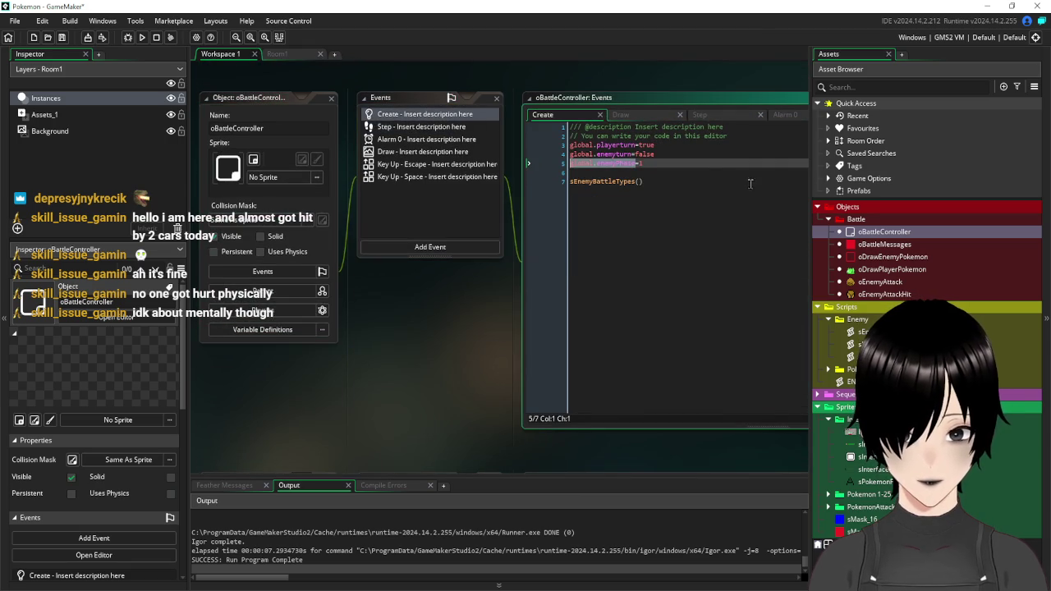
{"action": "left_click", "coordinate": [664, 164]}
{"action": "left_click", "coordinate": [638, 171]}
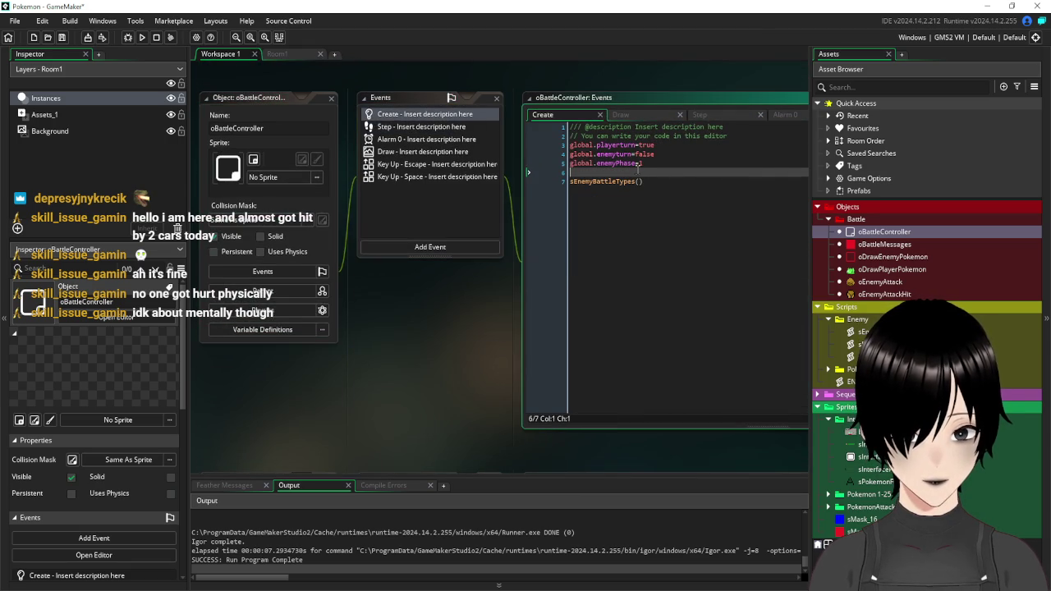
{"action": "type", "text": "global.phasepause=true"}
{"action": "left_click_drag", "start_coordinate": [669, 170], "coordinate": [639, 171]}
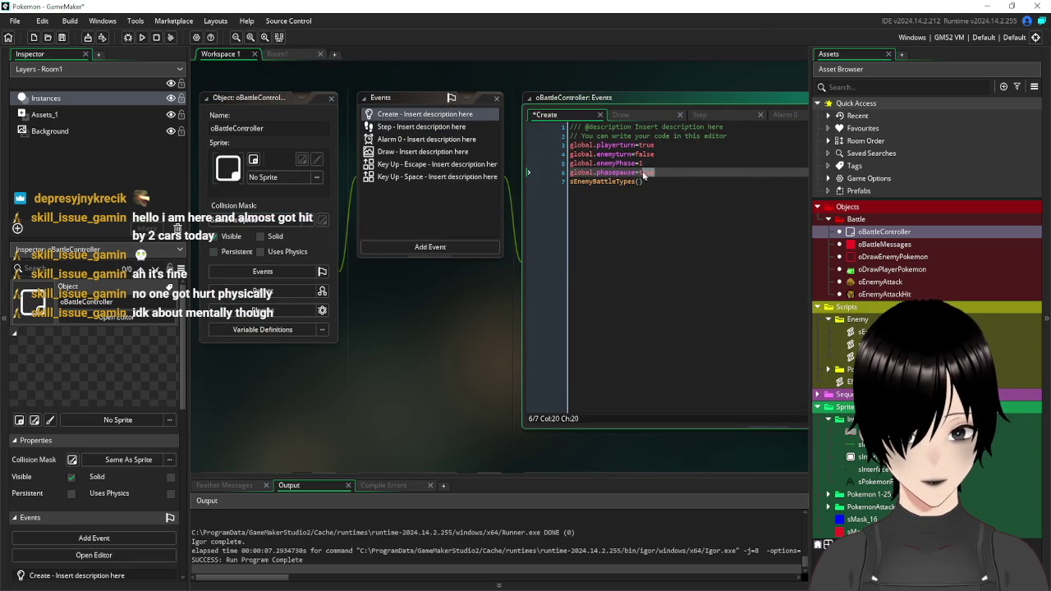
{"action": "type", "text": "false"}
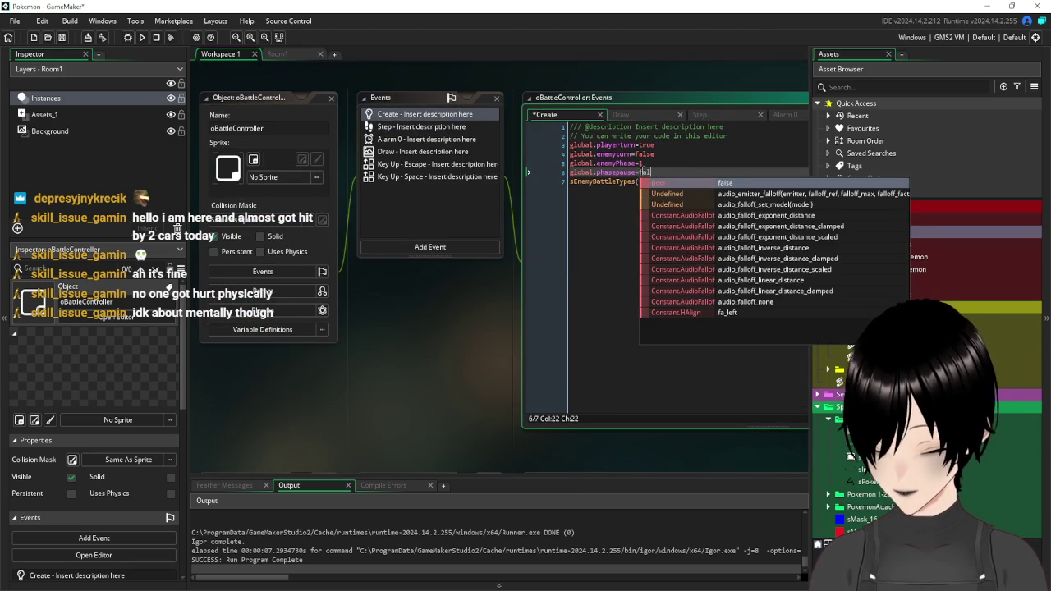
- Append 'and global.phasepause=false' to the Step event's enemyturn condition and save
{"action": "left_click", "coordinate": [425, 127]}
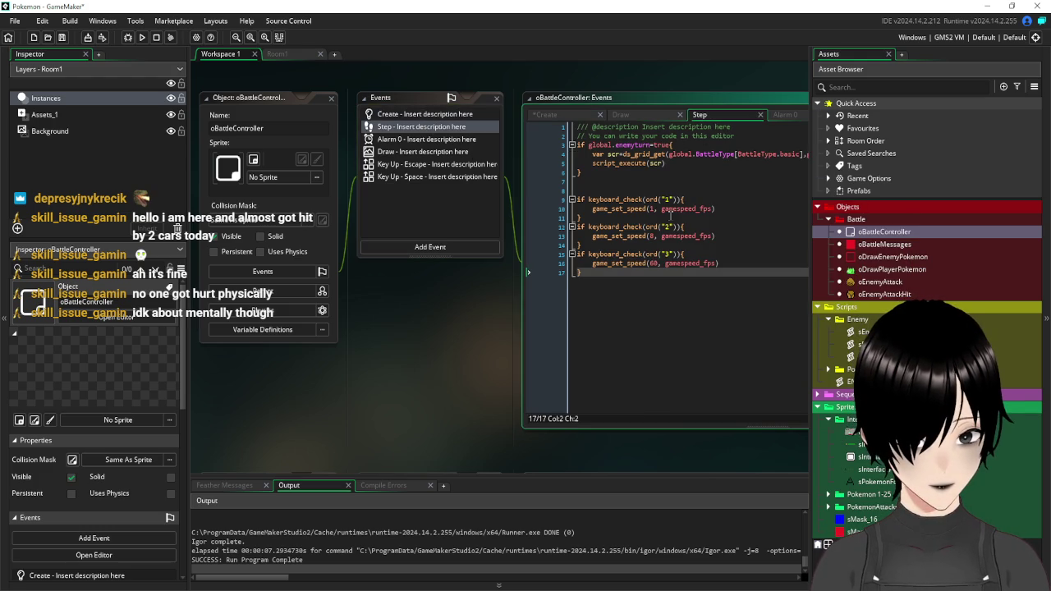
{"action": "left_click", "coordinate": [670, 145]}
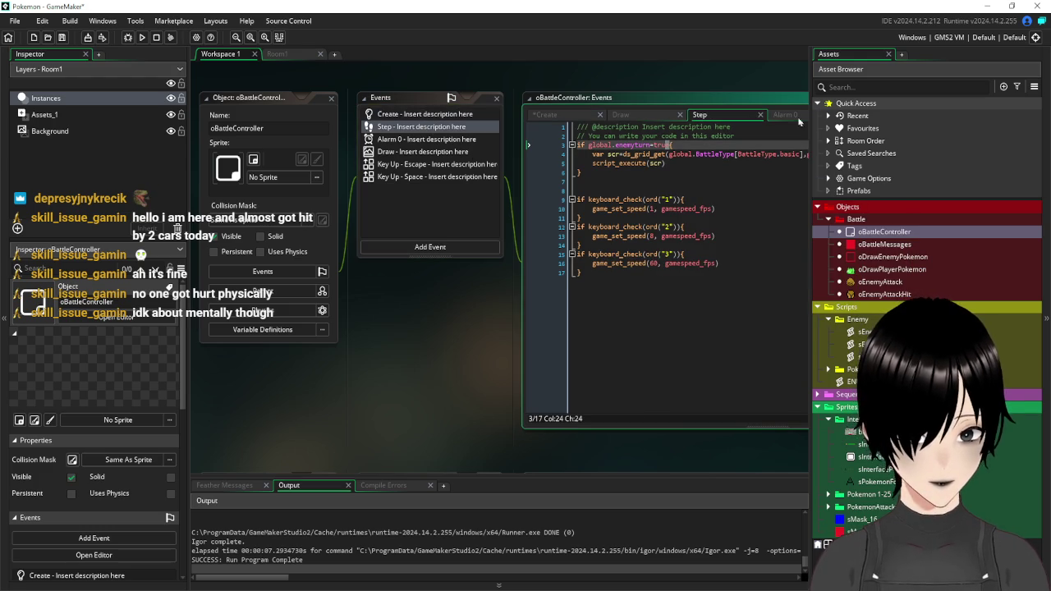
{"action": "type", "text": "e and global.phasepause=true"}
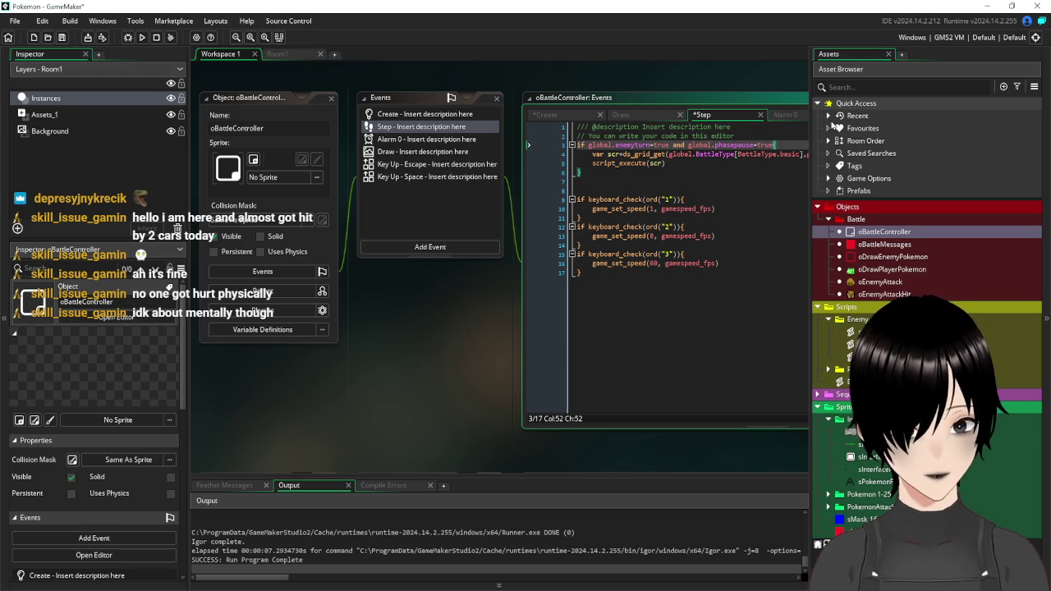
{"action": "key", "text": "BackSpace"}
{"action": "key", "text": "BackSpace"}
{"action": "key", "text": "BackSpace"}
{"action": "type", "text": "false"}
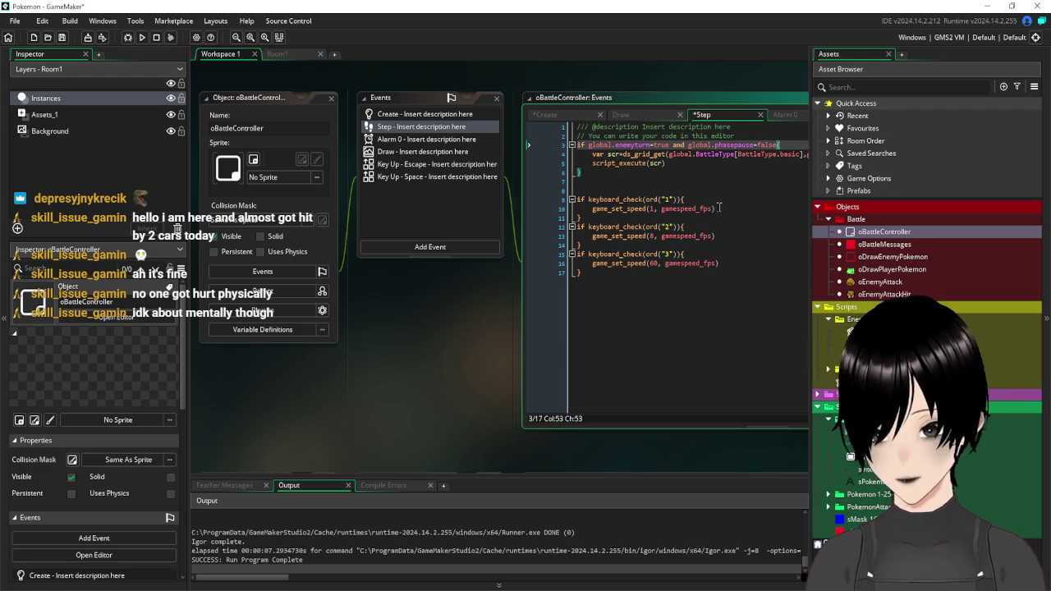
{"action": "left_click", "coordinate": [778, 345]}
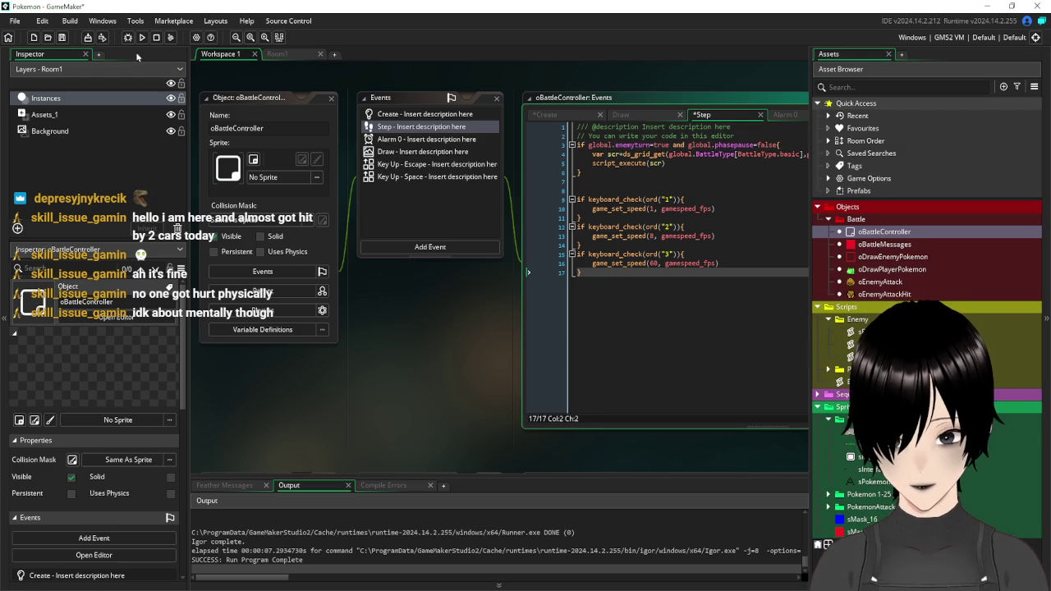
{"action": "left_click", "coordinate": [62, 37]}
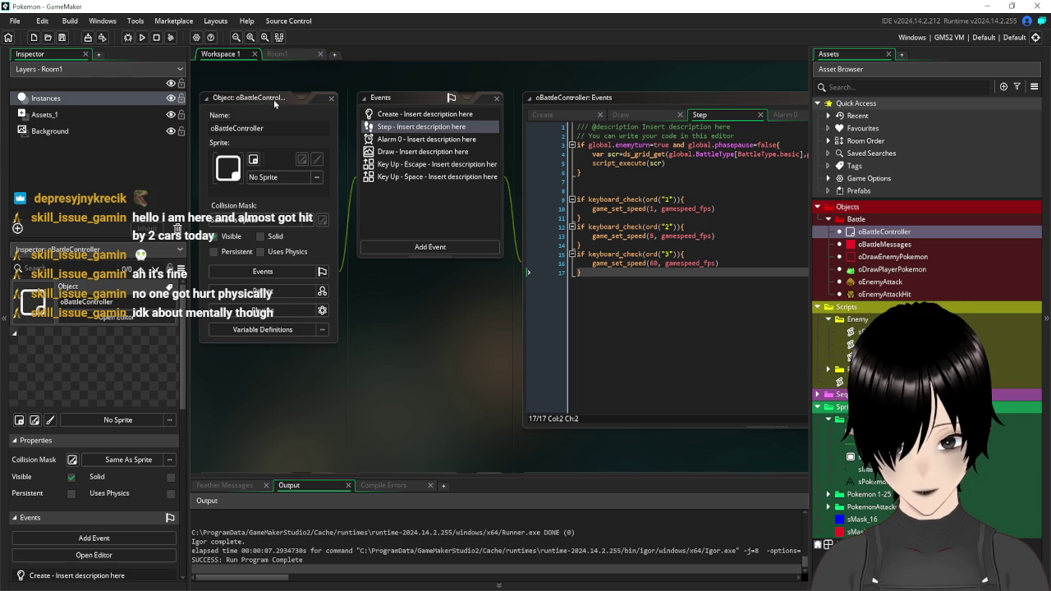
- Paste global.phasepause=false after enemyPhase+=1 in oEnemyAttack's collision code, save, and run
{"action": "double_click", "coordinate": [881, 282]}
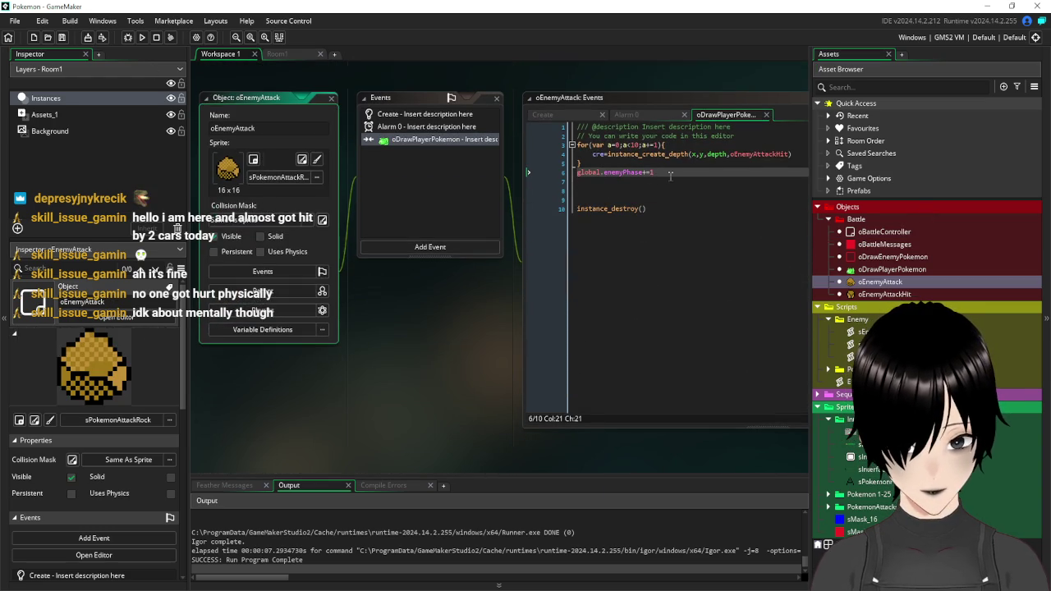
{"action": "left_click", "coordinate": [671, 176]}
{"action": "key", "text": "ctrl+v"}
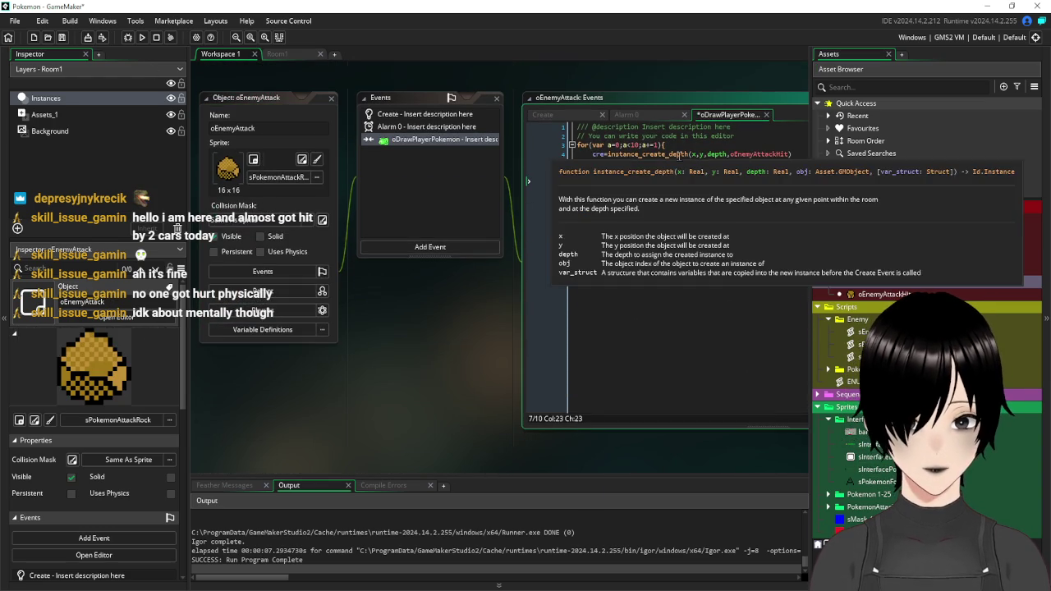
{"action": "key", "text": "shift+Left"}
{"action": "key", "text": "shift+Left"}
{"action": "key", "text": "shift+Left"}
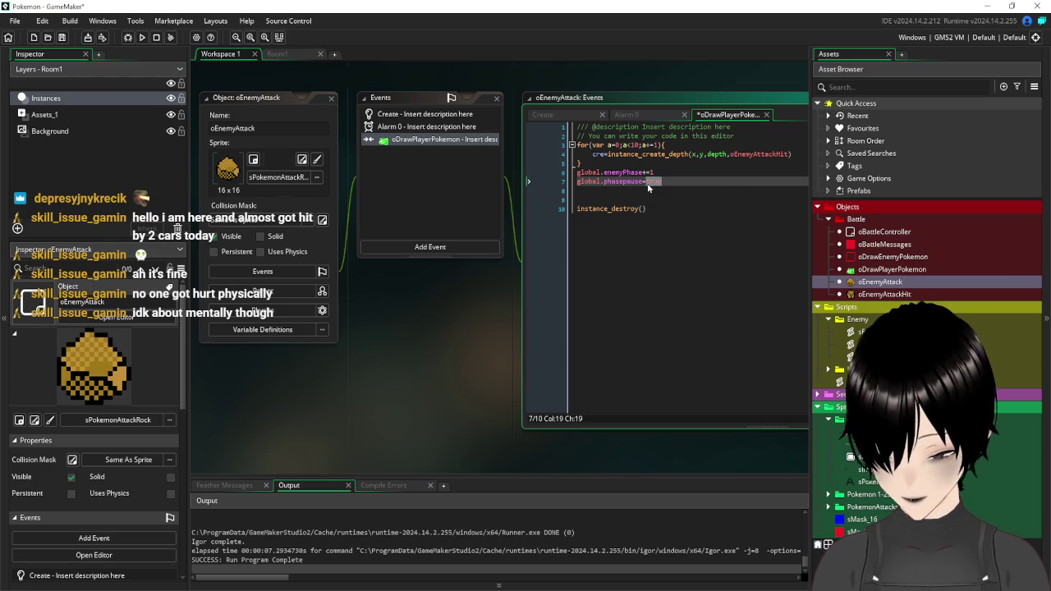
{"action": "type", "text": "false"}
{"action": "left_click", "coordinate": [647, 242]}
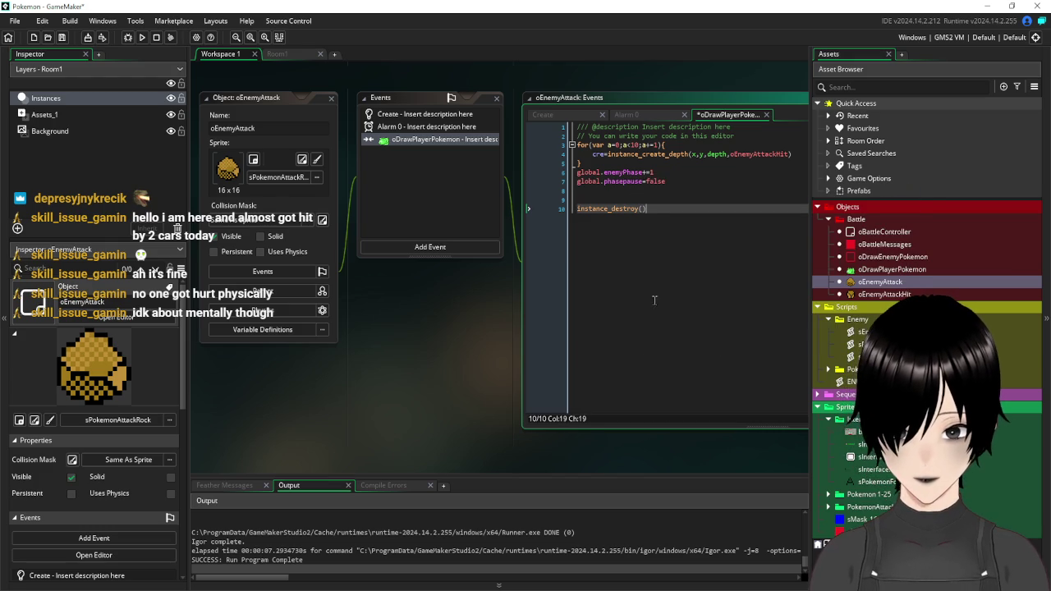
{"action": "left_click", "coordinate": [62, 37]}
{"action": "left_click", "coordinate": [142, 38]}
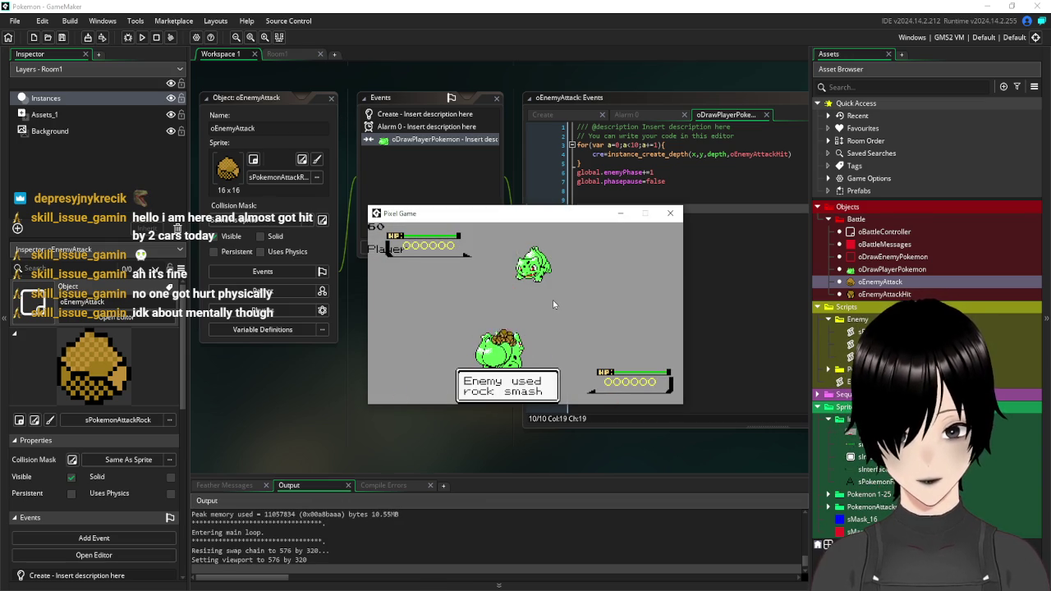
- Close the Pixel Game test window and the oEnemyAttack object editor
{"action": "left_click", "coordinate": [669, 212]}
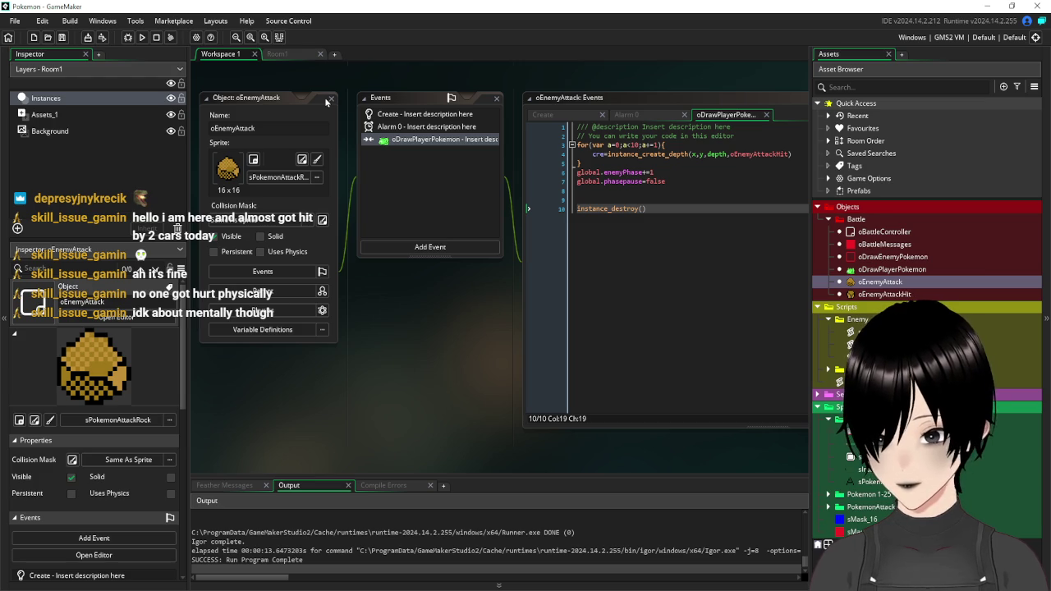
{"action": "left_click", "coordinate": [330, 98]}
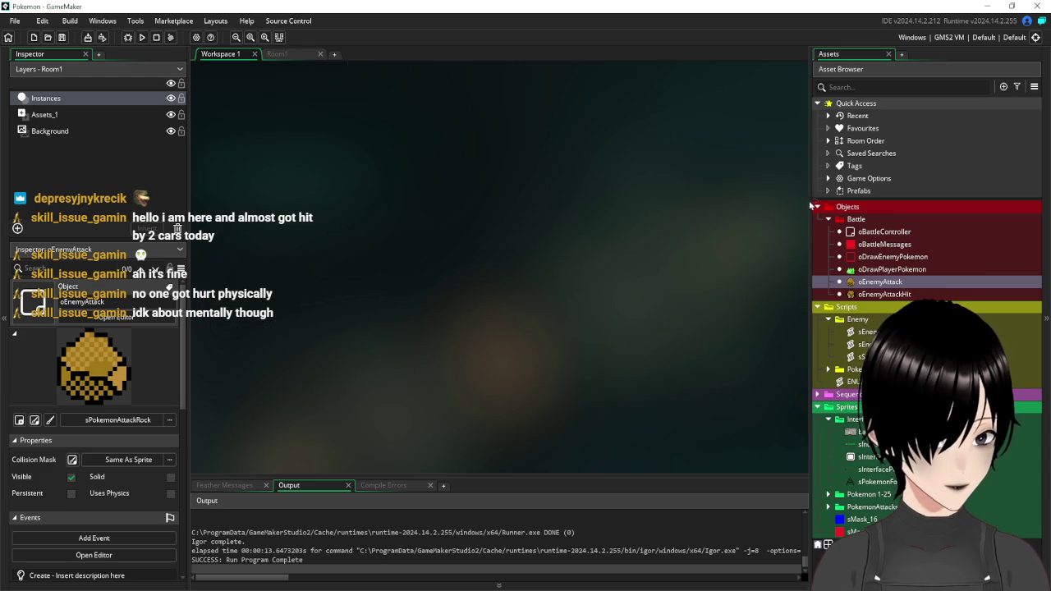
- Collapse Scripts, Sprites and Objects, then create a new path asset in the Sequences folder
{"action": "left_click", "coordinate": [817, 307]}
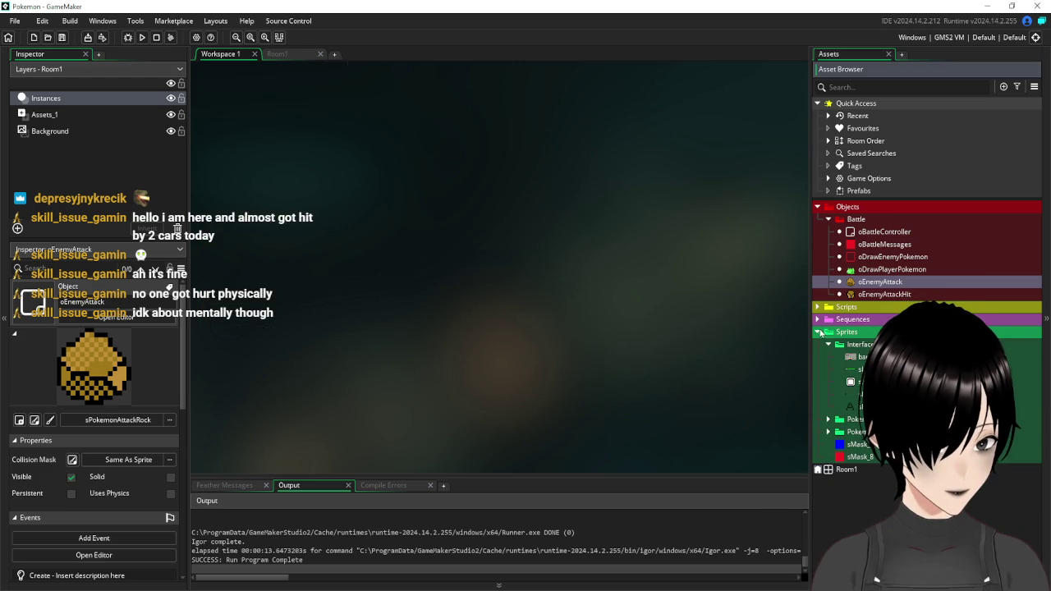
{"action": "left_click", "coordinate": [819, 333]}
{"action": "left_click", "coordinate": [817, 208]}
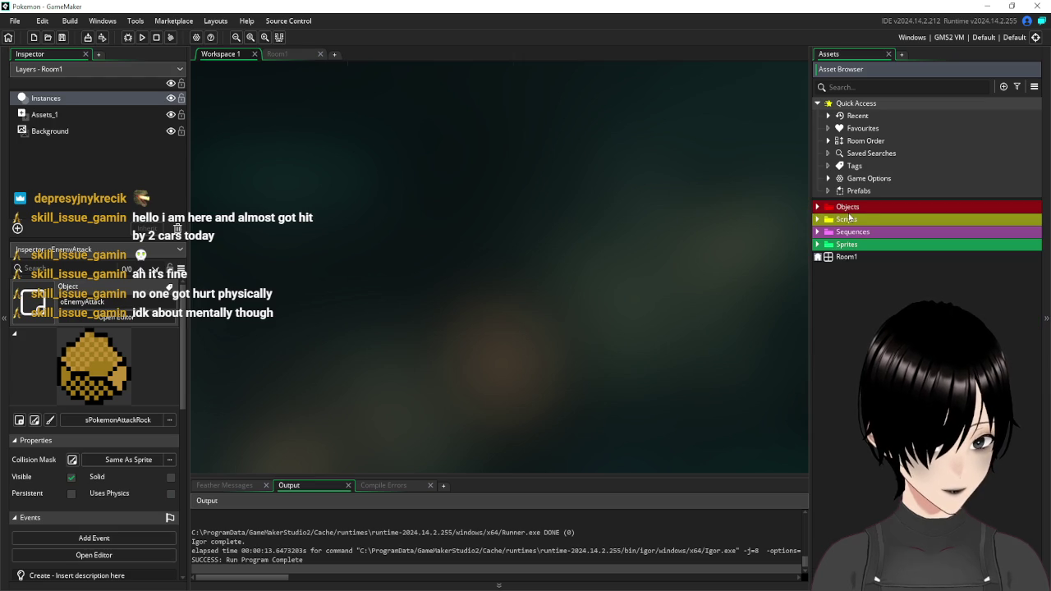
{"action": "right_click", "coordinate": [843, 233]}
{"action": "mouse_move", "coordinate": [858, 237]}
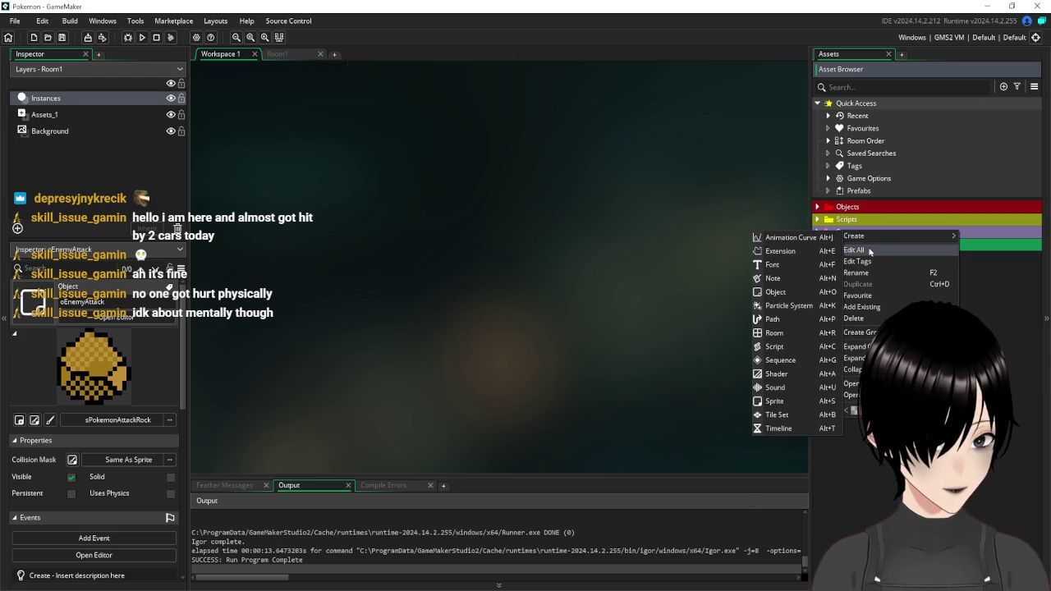
{"action": "left_click", "coordinate": [787, 321]}
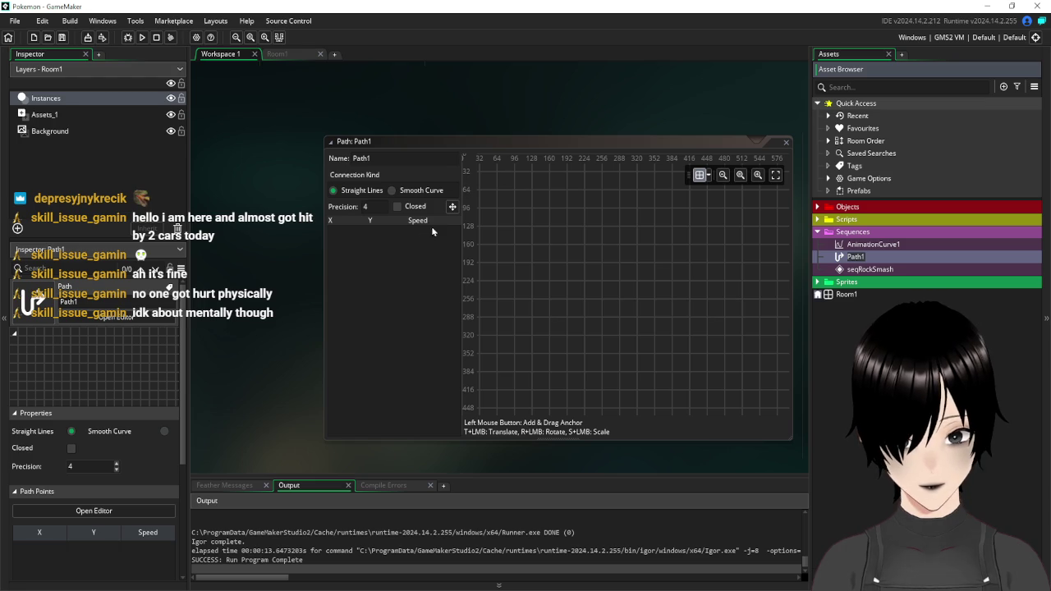
- Shift the Path1 editor left, switch the path to smooth curves, and check grid settings
{"action": "left_click", "coordinate": [509, 143]}
{"action": "left_click_drag", "start_coordinate": [508, 143], "coordinate": [451, 128]}
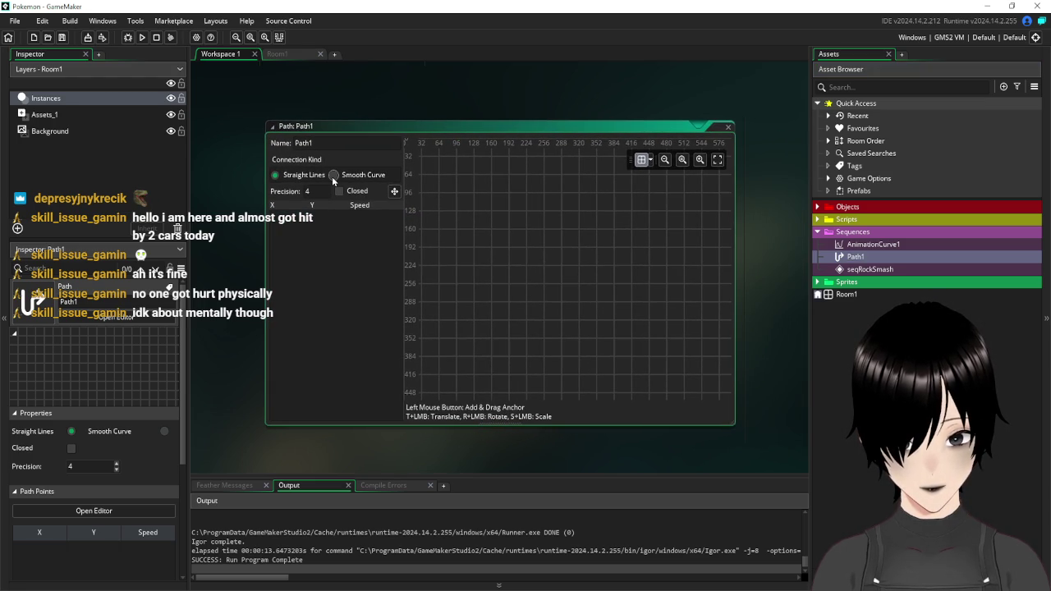
{"action": "left_click", "coordinate": [334, 174]}
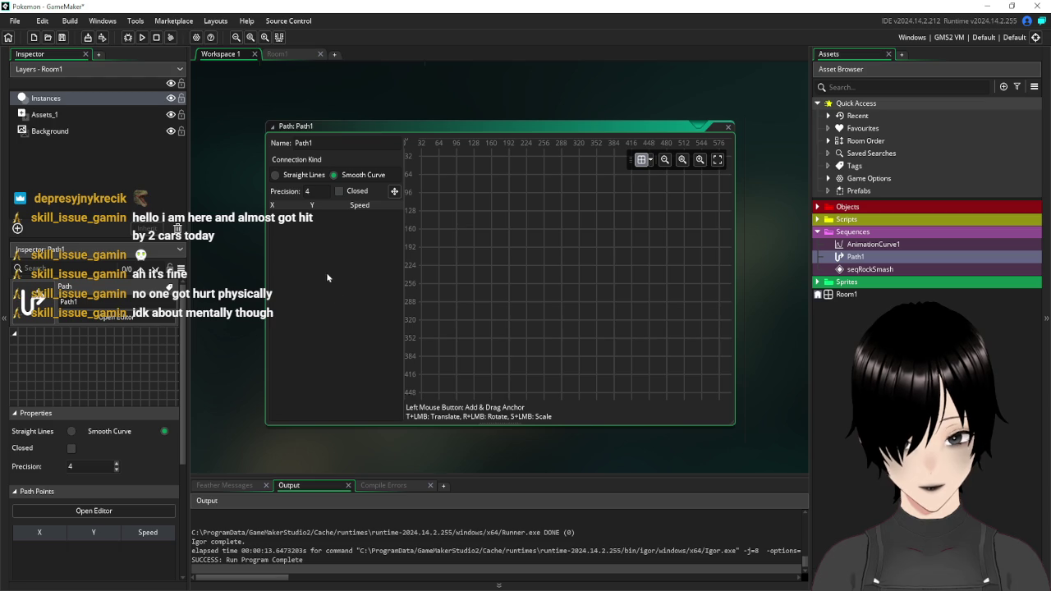
{"action": "left_click", "coordinate": [649, 162]}
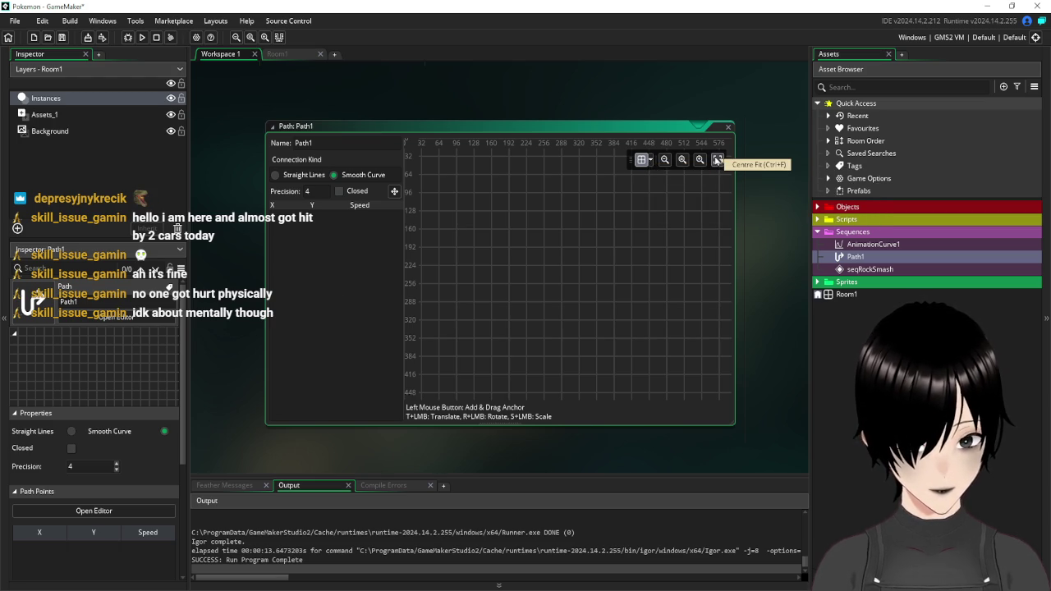
{"action": "scroll", "coordinate": [479, 246], "scroll_direction": "down", "scroll_amount": 3}
{"action": "scroll", "coordinate": [478, 244], "scroll_direction": "up", "scroll_amount": 5}
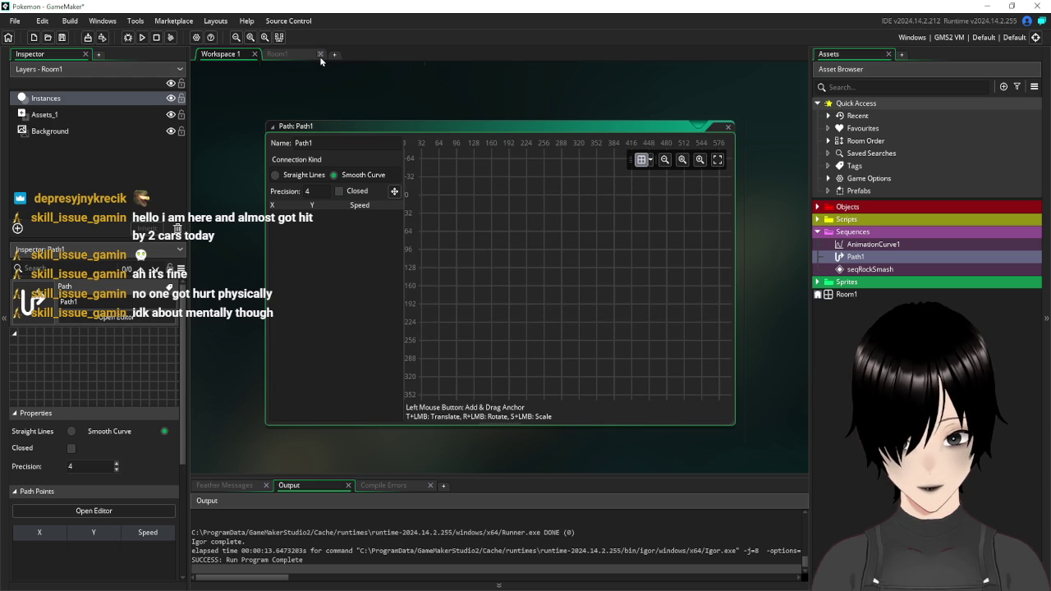
- Place two anchor points, the second at (115, 105), using the room layout as reference
{"action": "left_click", "coordinate": [474, 158]}
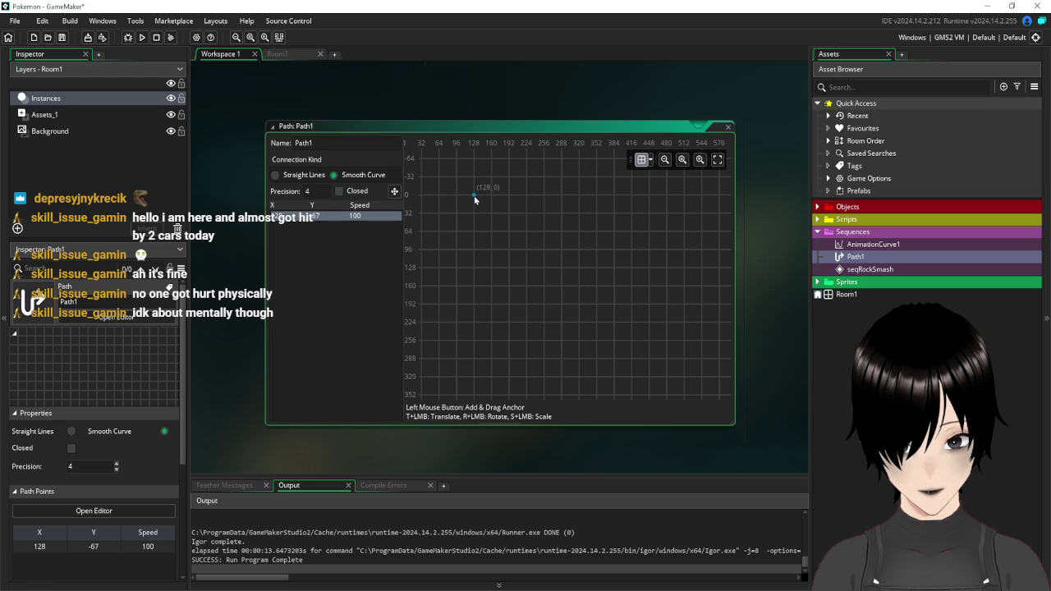
{"action": "left_click", "coordinate": [277, 53]}
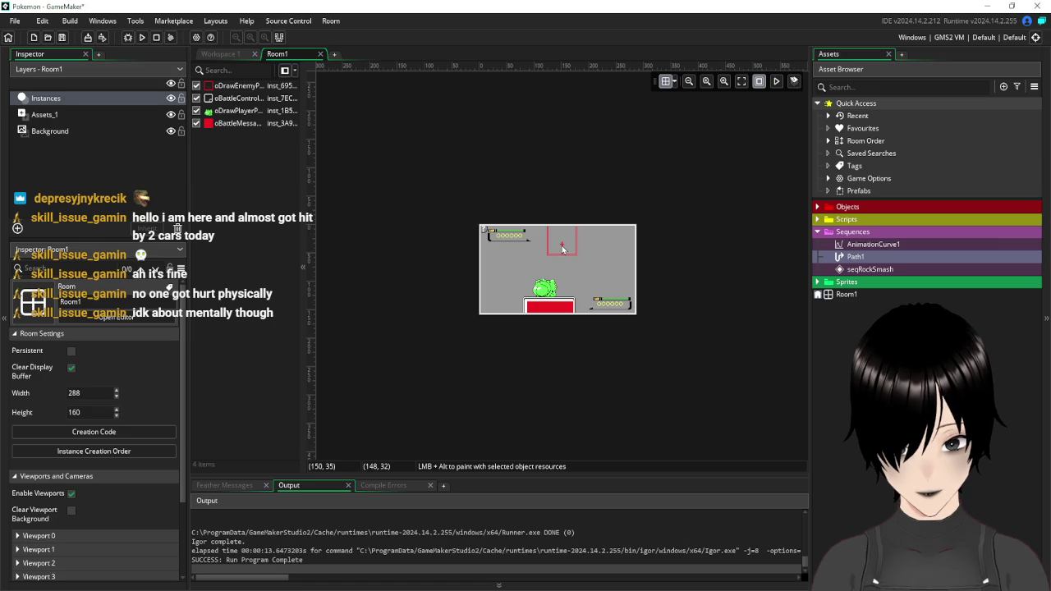
{"action": "left_click", "coordinate": [245, 52]}
{"action": "left_click_drag", "start_coordinate": [472, 197], "coordinate": [480, 210]}
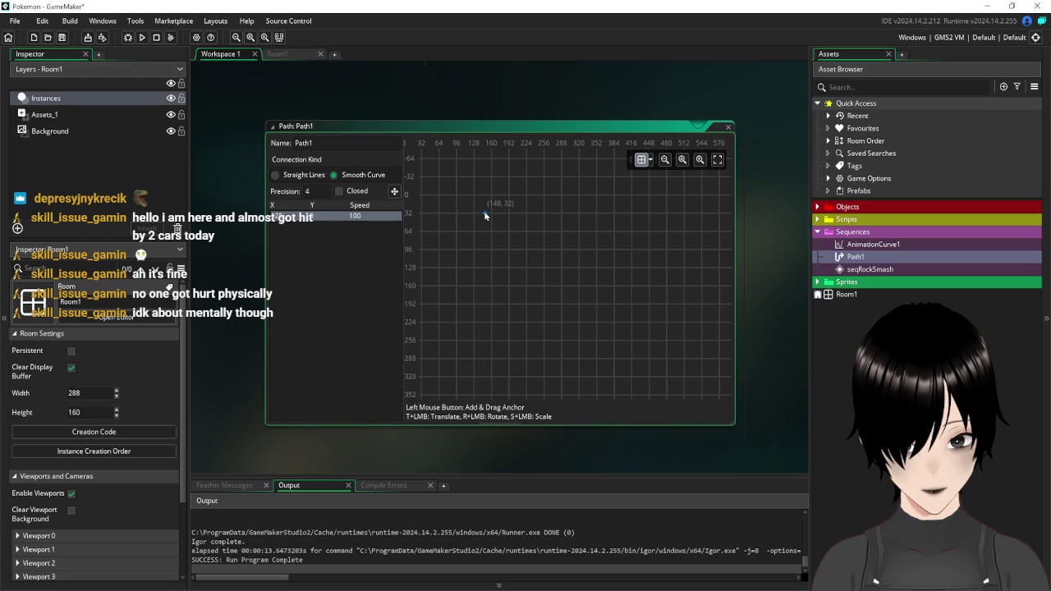
{"action": "left_click", "coordinate": [300, 53]}
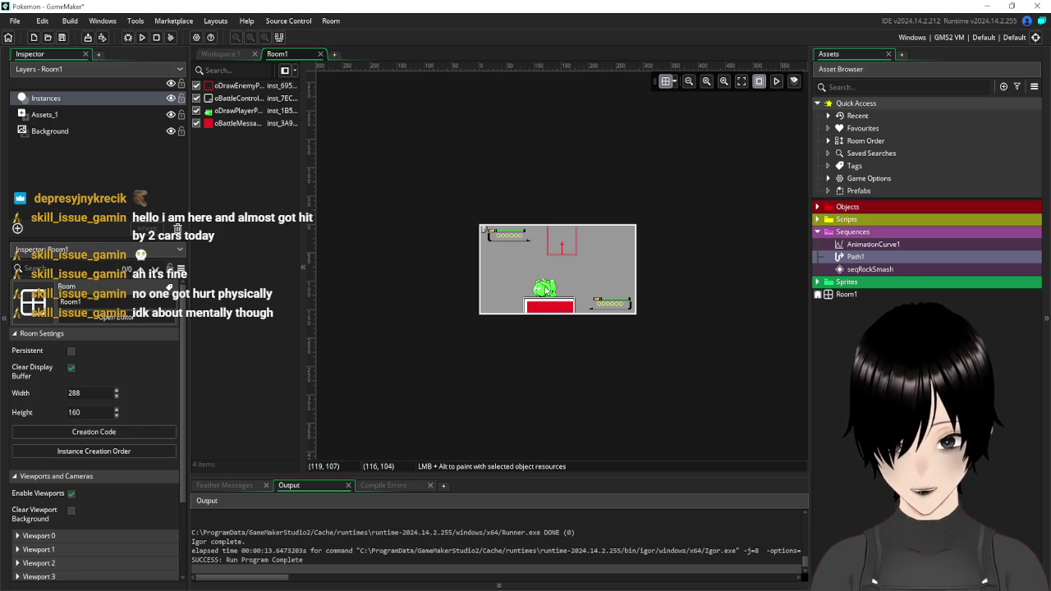
{"action": "left_click", "coordinate": [226, 51]}
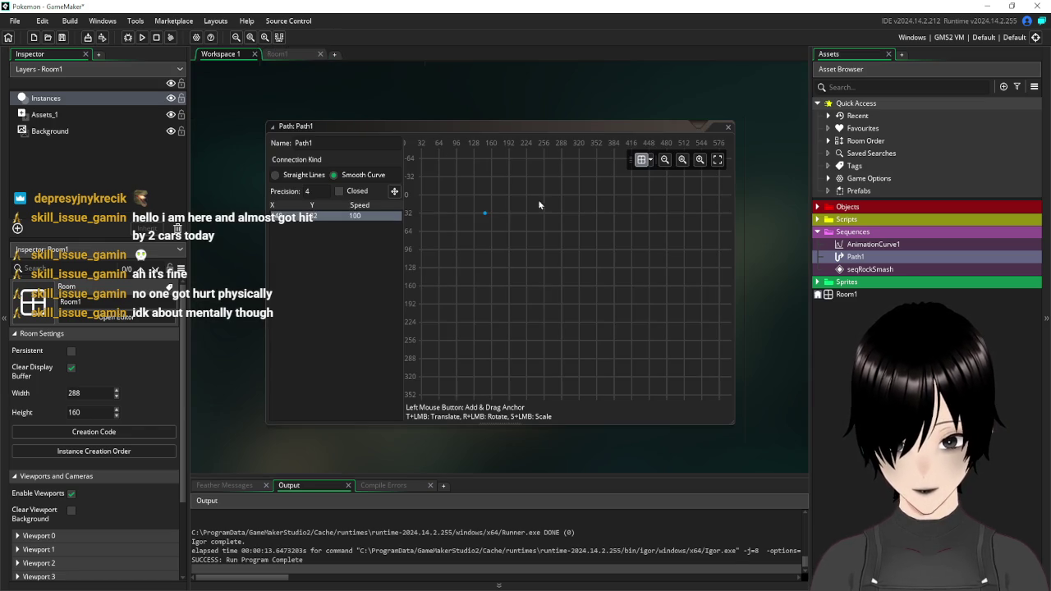
{"action": "left_click", "coordinate": [472, 244]}
{"action": "left_click_drag", "start_coordinate": [473, 245], "coordinate": [471, 244]}
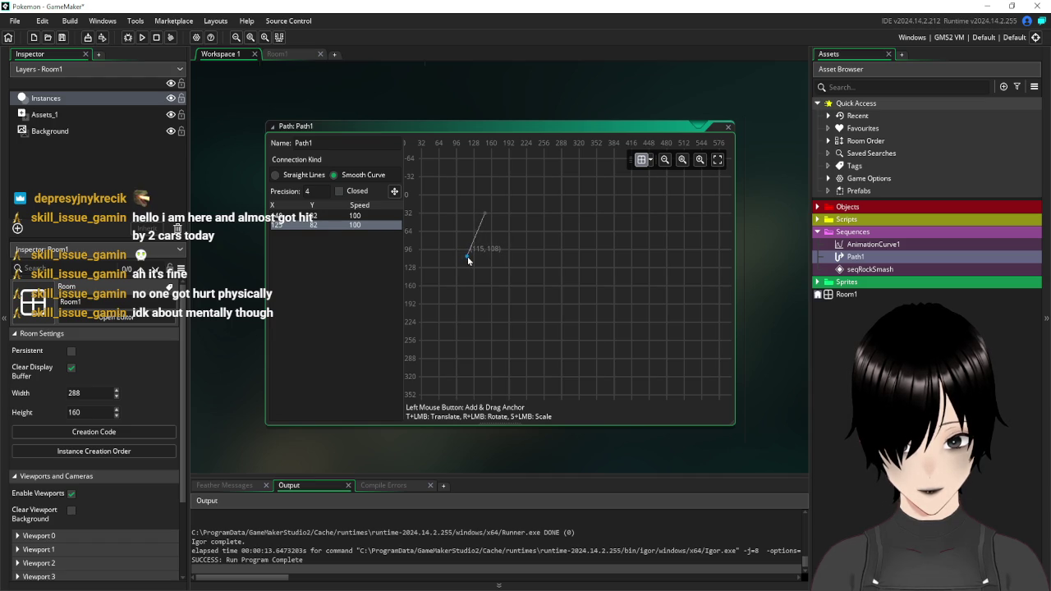
{"action": "left_click_drag", "start_coordinate": [467, 254], "coordinate": [467, 255]}
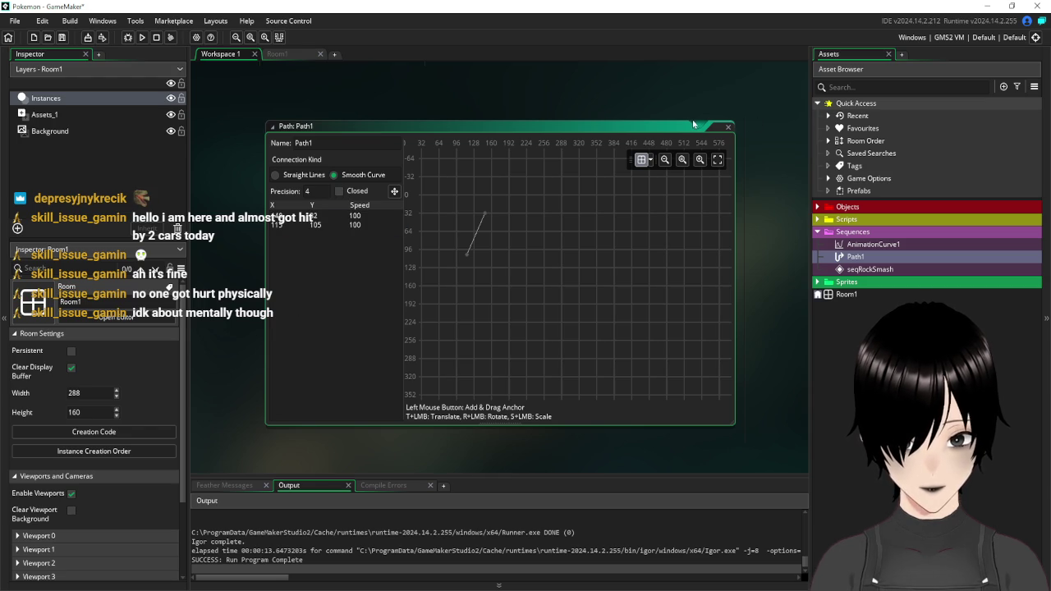
- Close the Path1 editor, expand the Battle objects, and open oEnemyAttack
{"action": "left_click", "coordinate": [728, 126]}
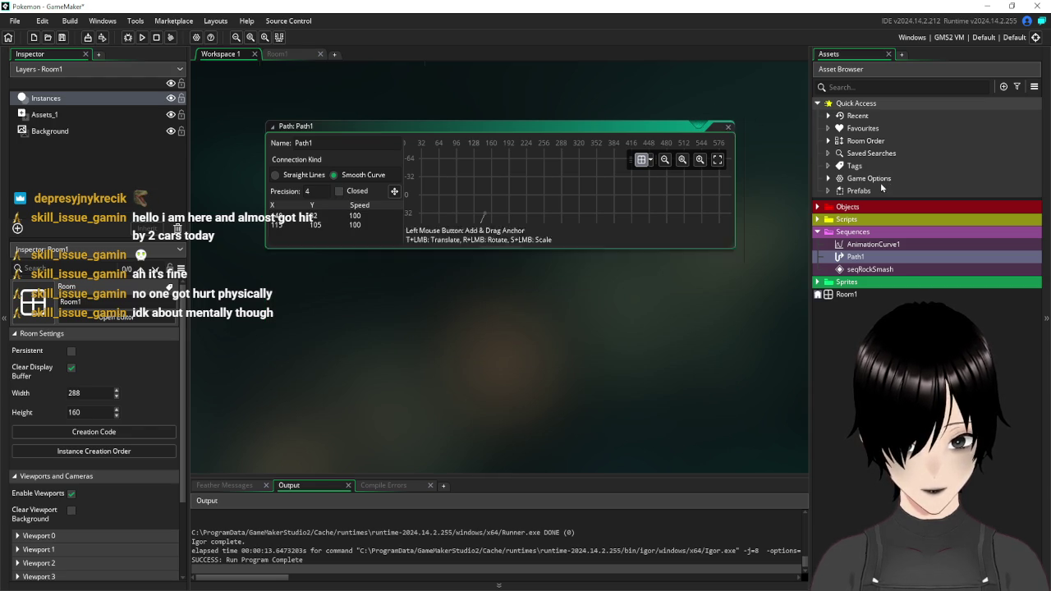
{"action": "left_click", "coordinate": [817, 206]}
{"action": "double_click", "coordinate": [880, 282]}
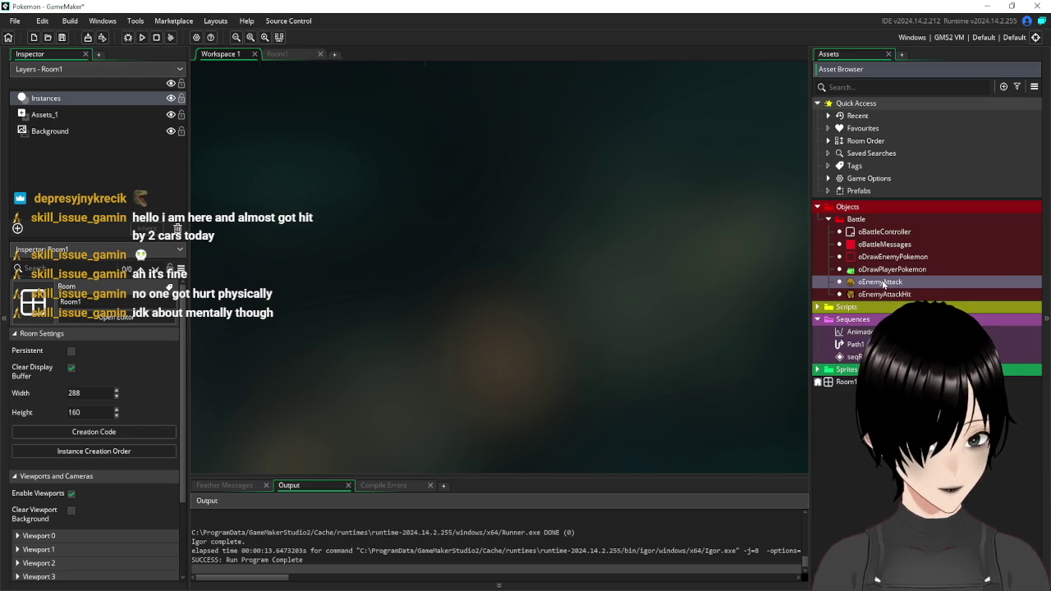
- Delete the direction and gravity lines from oEnemyAttack's Create event, keeping alarm[0]=60
{"action": "mouse_move", "coordinate": [484, 143]}
{"action": "left_mouse_down"}
{"action": "mouse_move", "coordinate": [468, 153]}
{"action": "mouse_move", "coordinate": [267, 145]}
{"action": "mouse_move", "coordinate": [309, 145]}
{"action": "left_mouse_up"}
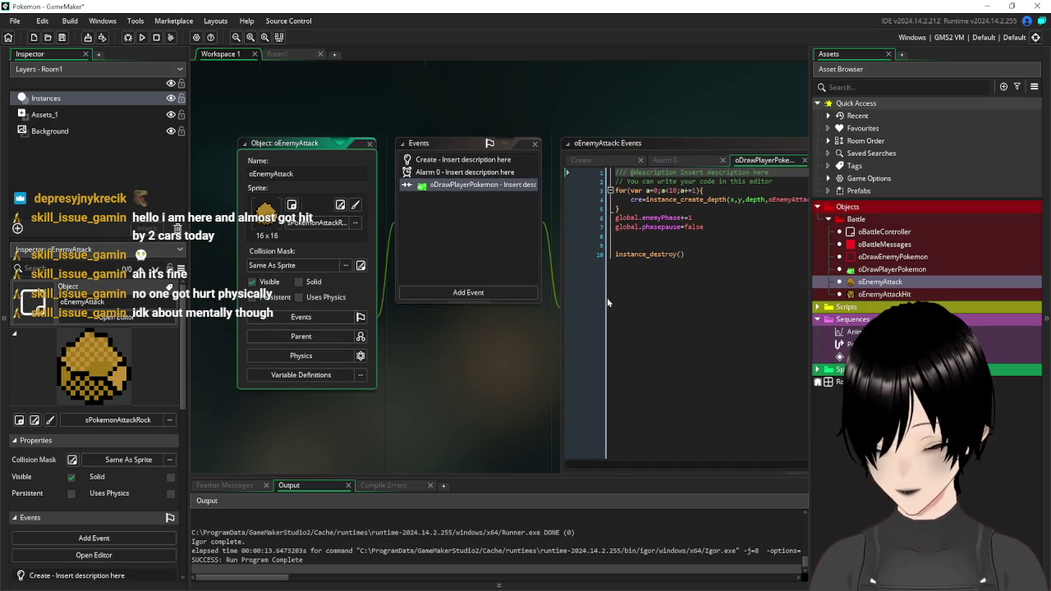
{"action": "left_click", "coordinate": [470, 159]}
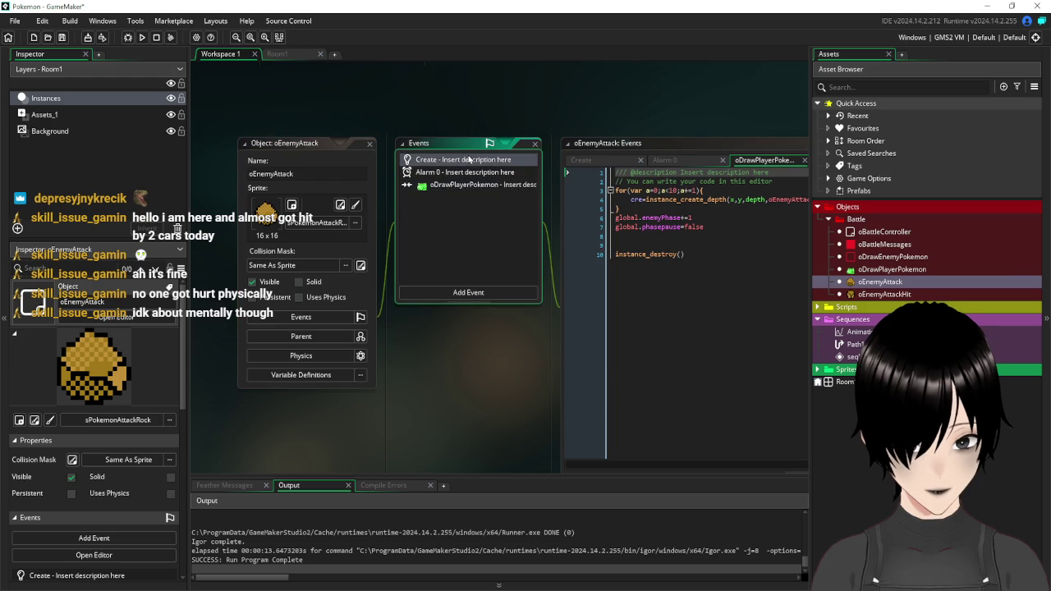
{"action": "mouse_move", "coordinate": [624, 211]}
{"action": "left_mouse_down"}
{"action": "mouse_move", "coordinate": [566, 205]}
{"action": "mouse_move", "coordinate": [585, 193]}
{"action": "left_mouse_up"}
{"action": "key", "text": "Delete"}
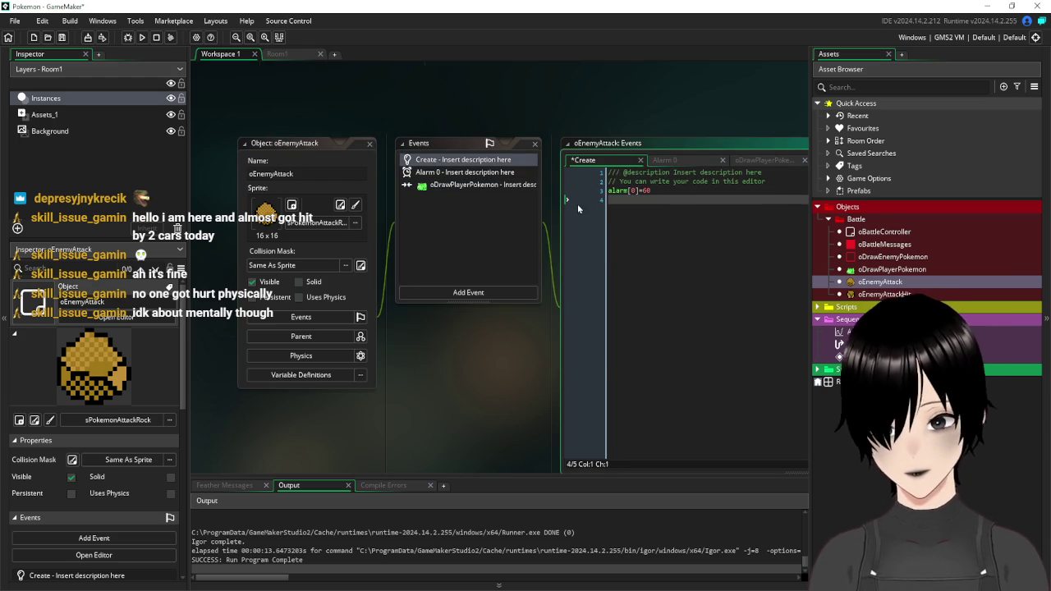
- Type a set_path call on line 4 below alarm[0]=60
{"action": "type", "text": "path_"}
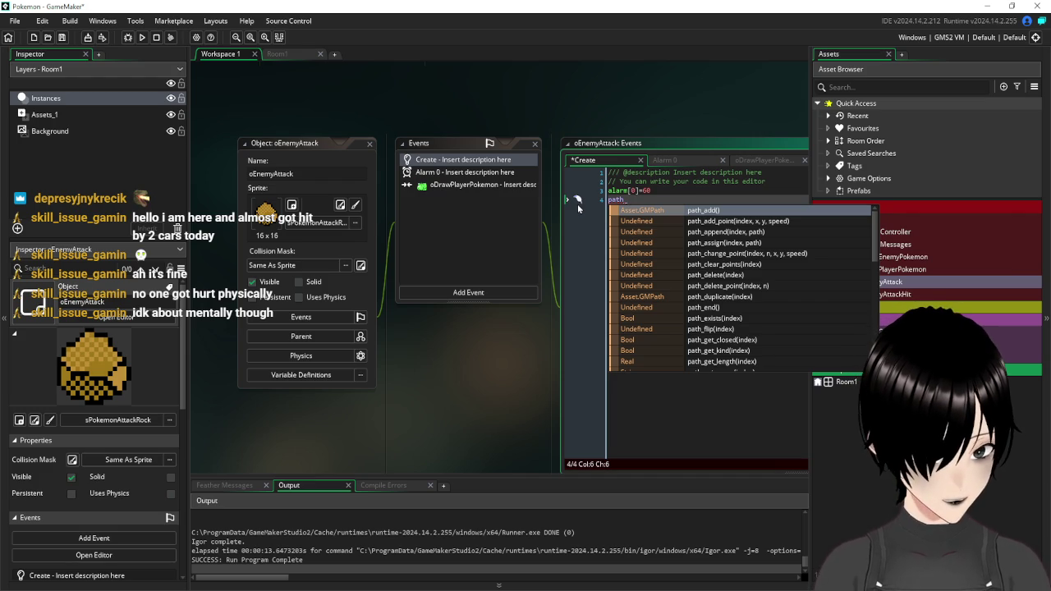
{"action": "scroll", "coordinate": [745, 262], "scroll_direction": "down", "scroll_amount": 4}
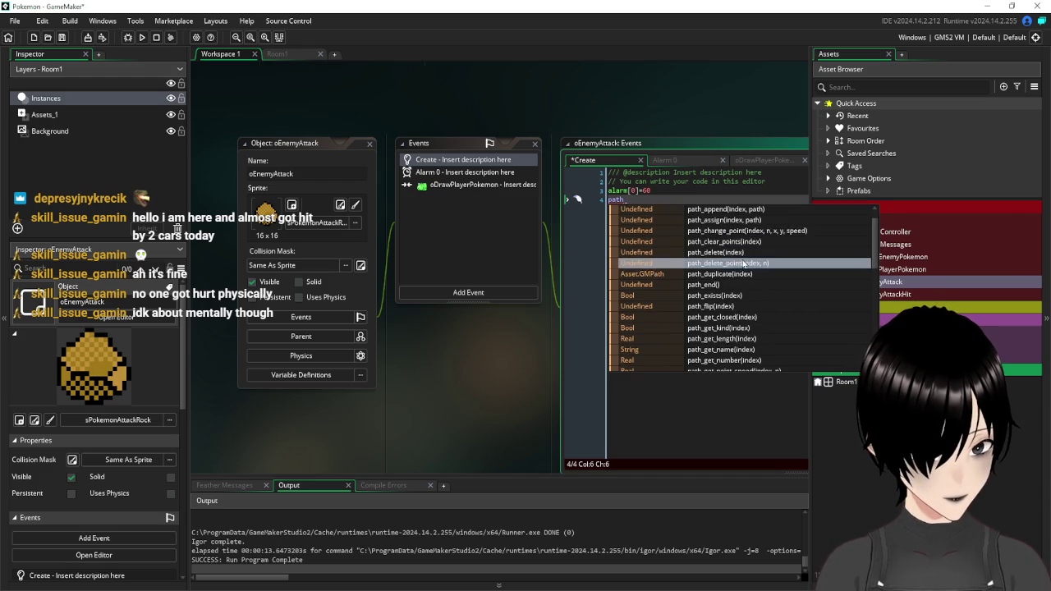
{"action": "scroll", "coordinate": [745, 263], "scroll_direction": "down", "scroll_amount": 6}
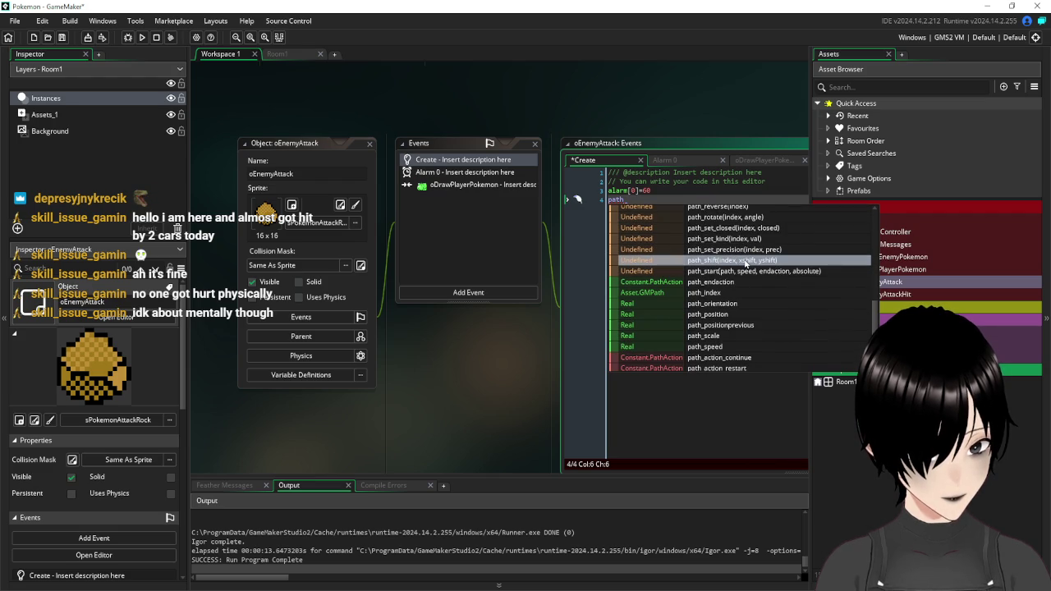
{"action": "scroll", "coordinate": [744, 263], "scroll_direction": "down", "scroll_amount": 2}
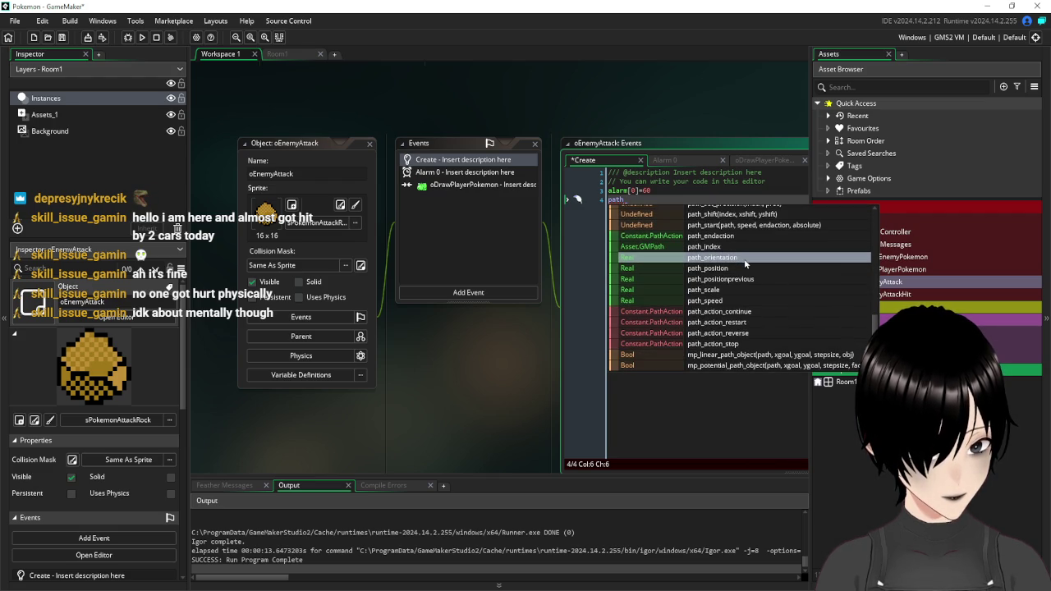
{"action": "scroll", "coordinate": [744, 263], "scroll_direction": "up", "scroll_amount": 5}
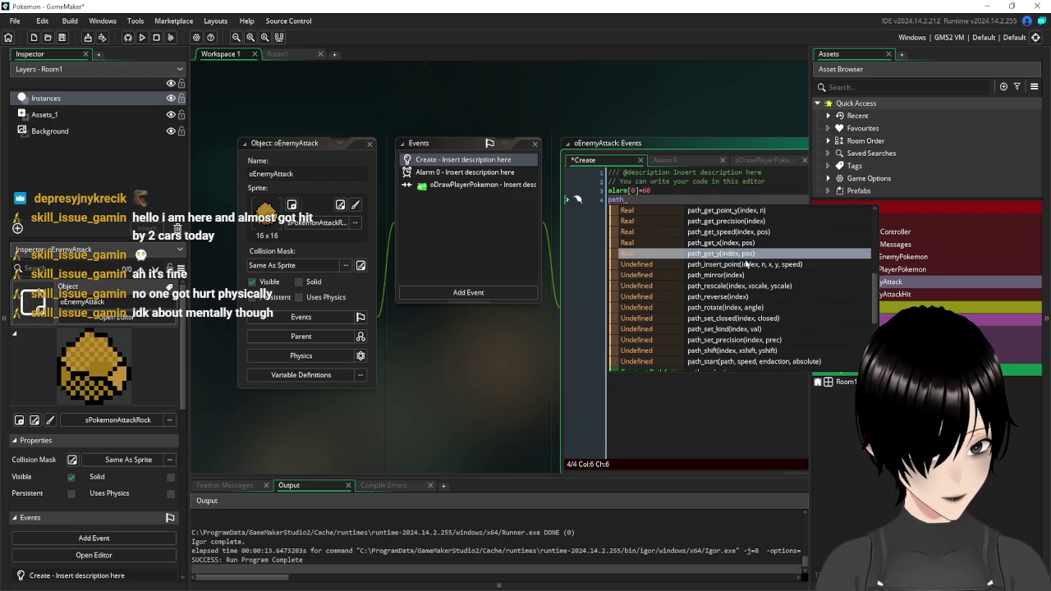
{"action": "scroll", "coordinate": [744, 262], "scroll_direction": "up", "scroll_amount": 7}
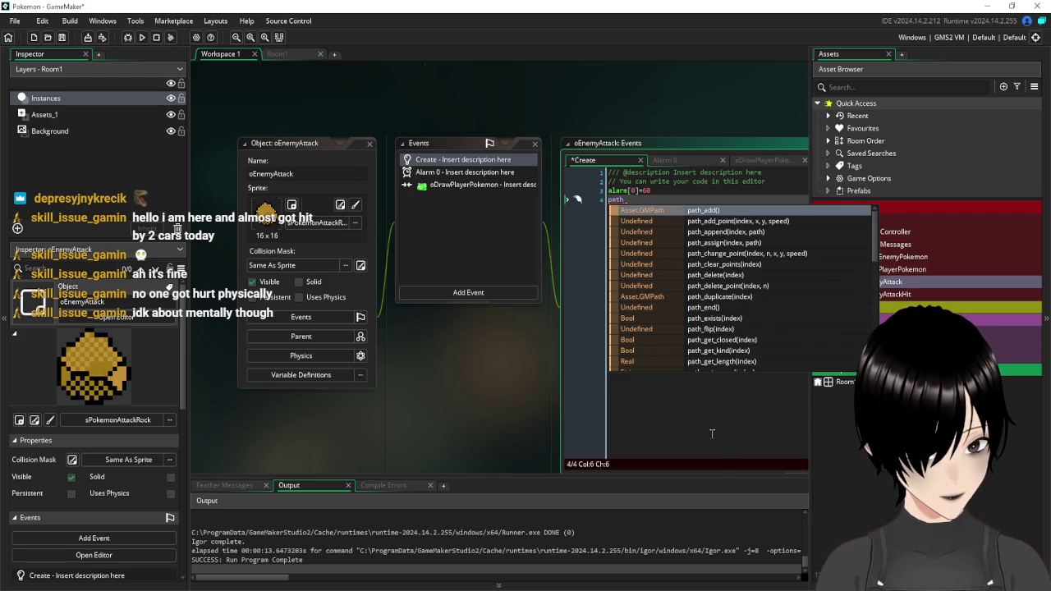
{"action": "key", "text": "Escape"}
{"action": "key", "text": "BackSpace"}
{"action": "key", "text": "BackSpace"}
{"action": "key", "text": "BackSpace"}
{"action": "type", "text": "set"}
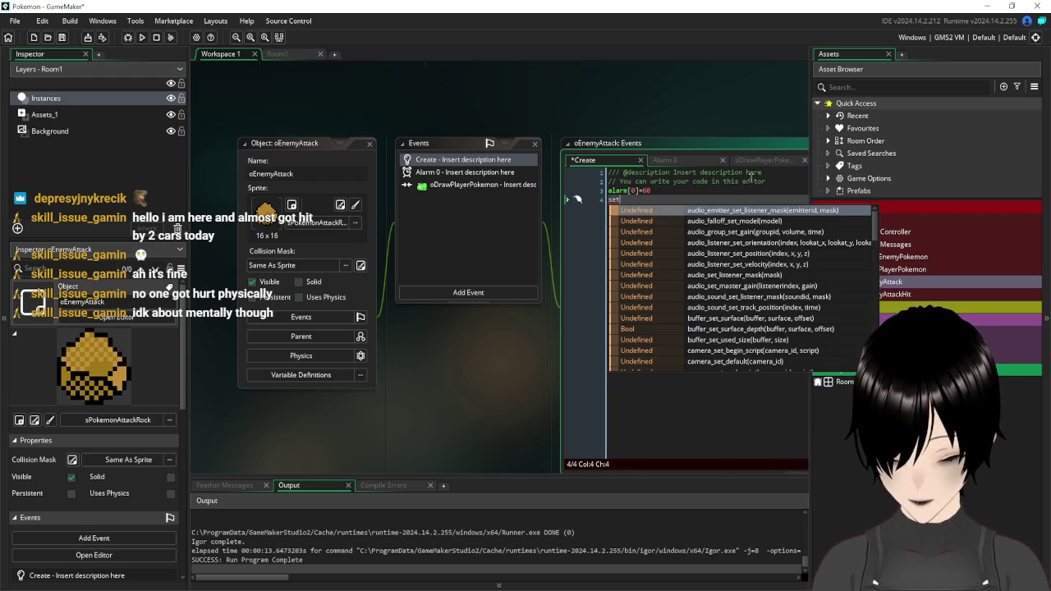
{"action": "type", "text": "_pa"}
{"action": "key", "text": "Escape"}
{"action": "type", "text": "th"}
{"action": "key", "text": "shift+Home"}
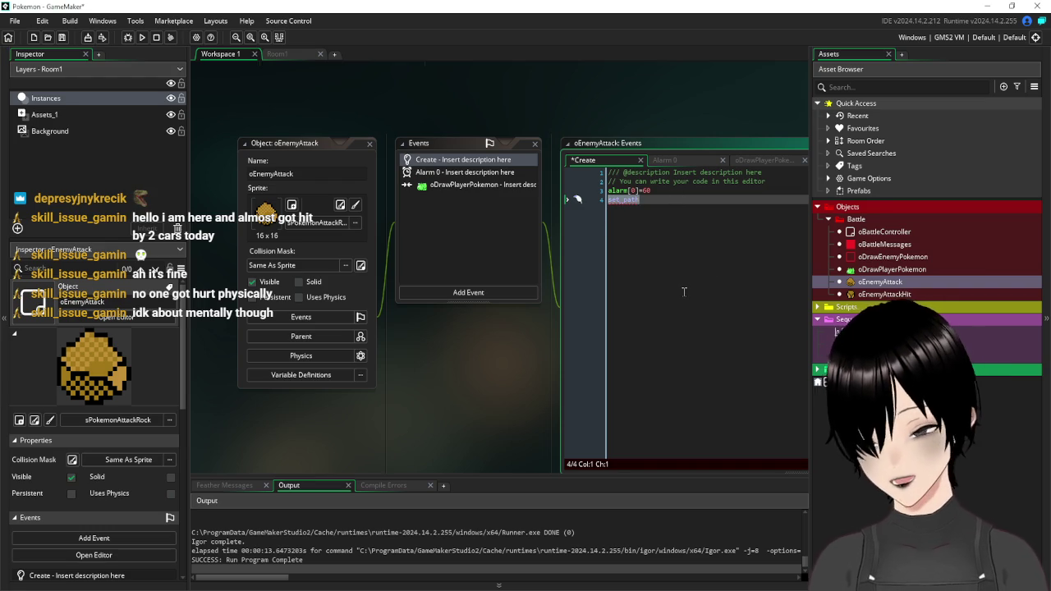
- Write path_start(Path1,1,path_action_stop,false) in oEnemyAttack's Create event
{"action": "type", "text": "path_s"}
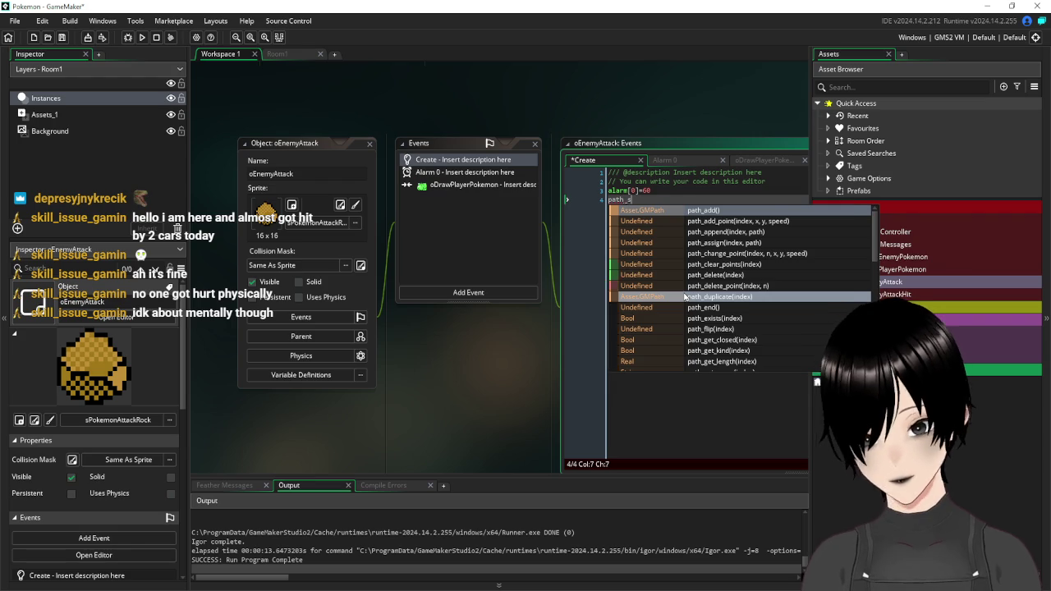
{"action": "type", "text": "tar"}
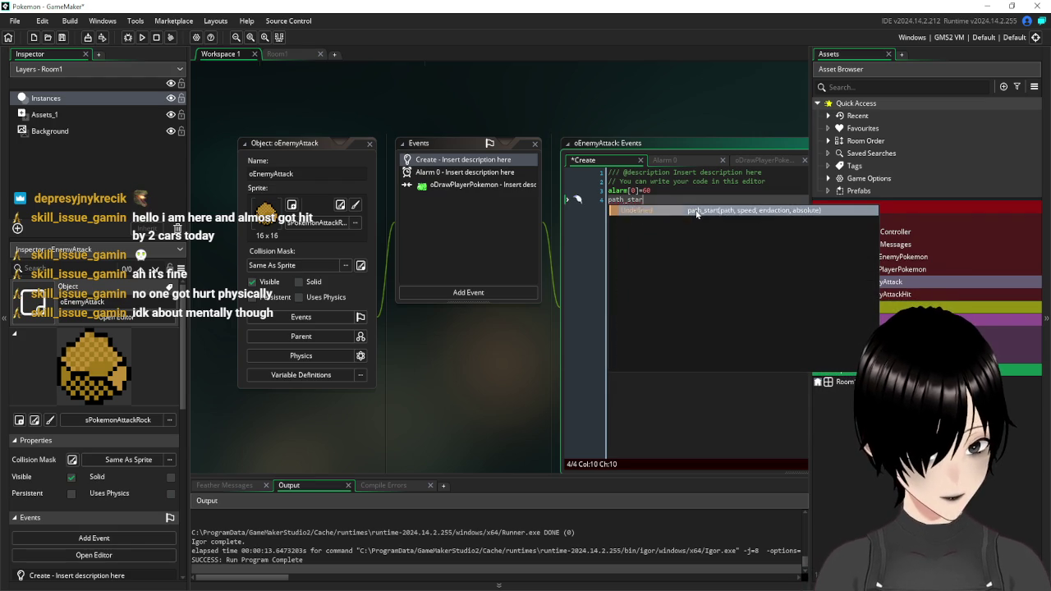
{"action": "left_click", "coordinate": [695, 211]}
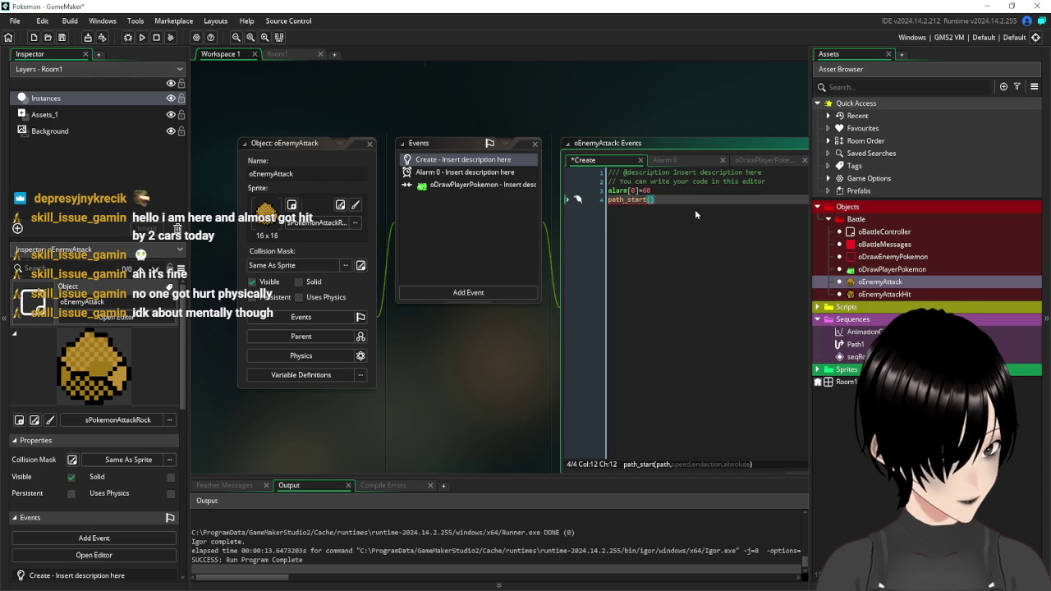
{"action": "type", "text": "Path1"}
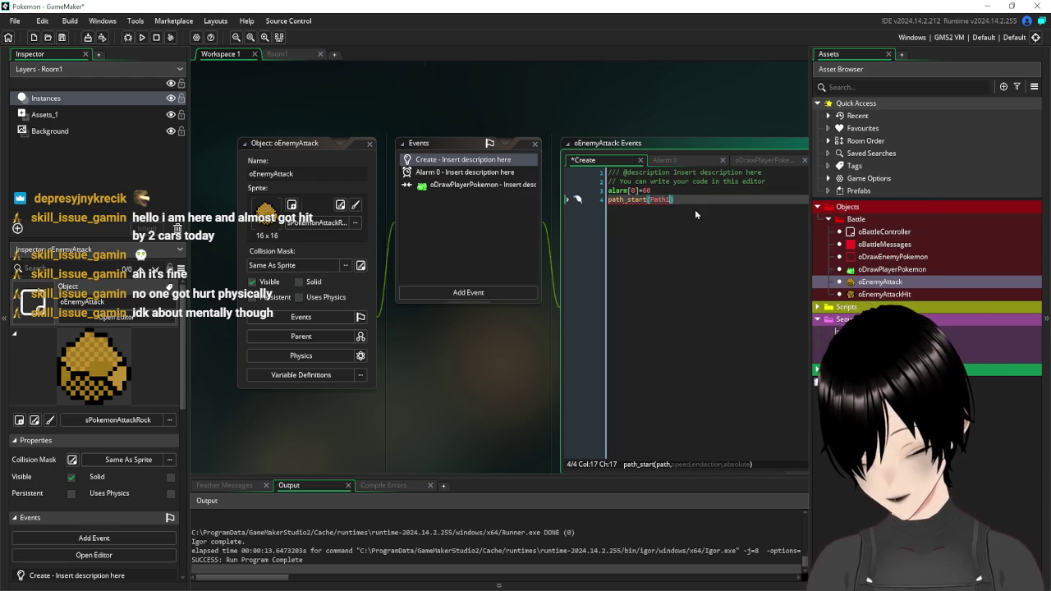
{"action": "type", "text": ",1,"}
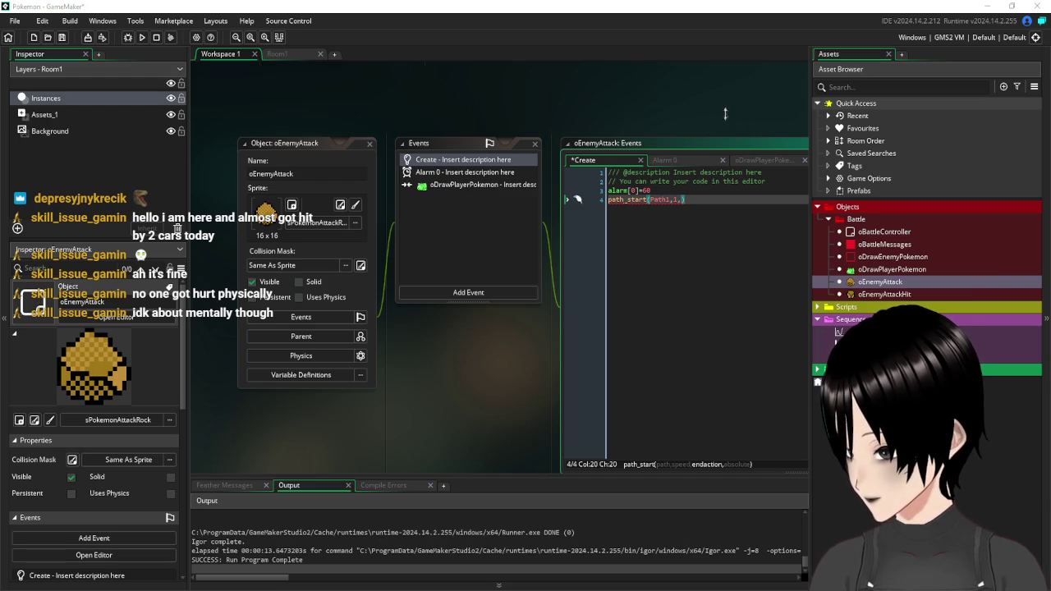
{"action": "type", "text": "0pa"}
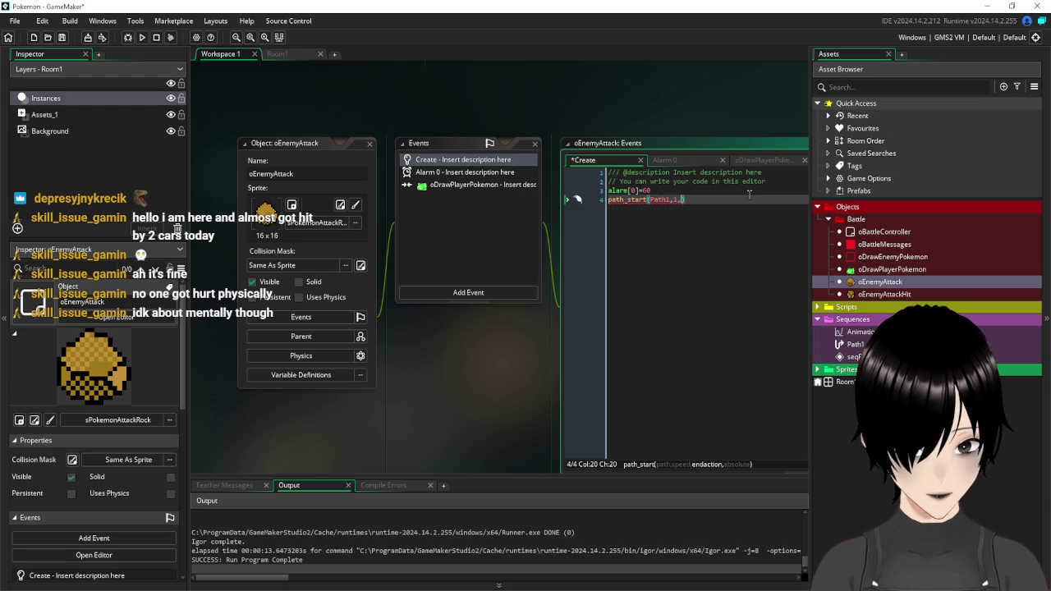
{"action": "type", "text": "th_ac"}
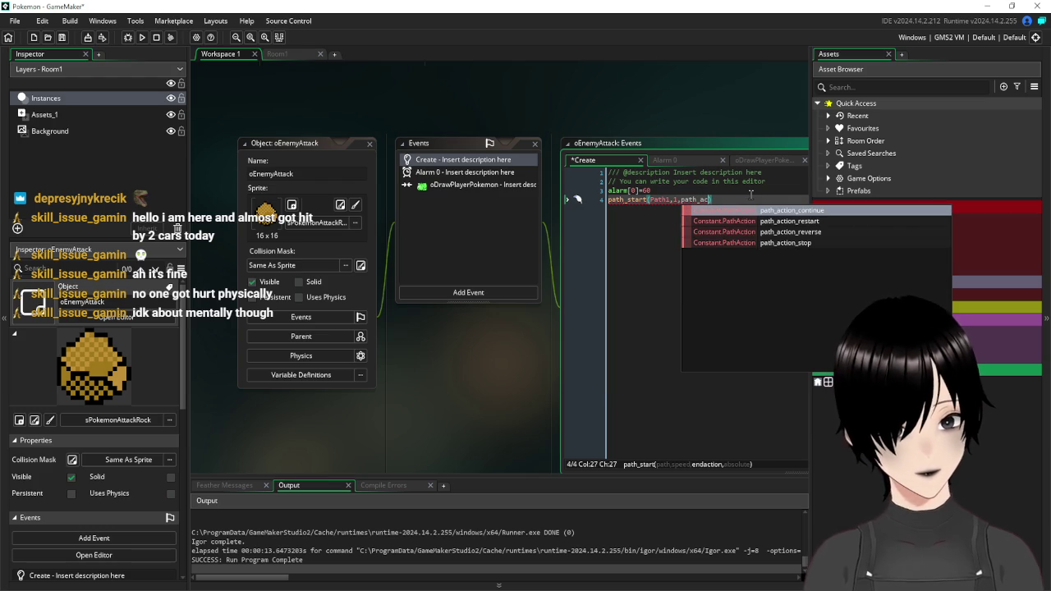
{"action": "left_click", "coordinate": [800, 243]}
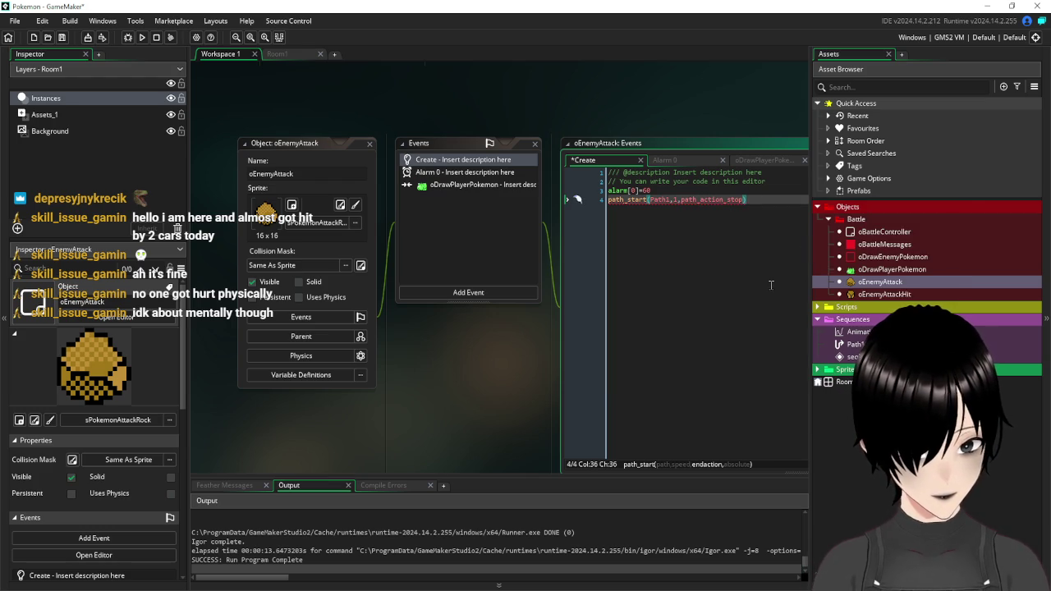
{"action": "type", "text": ",tr"}
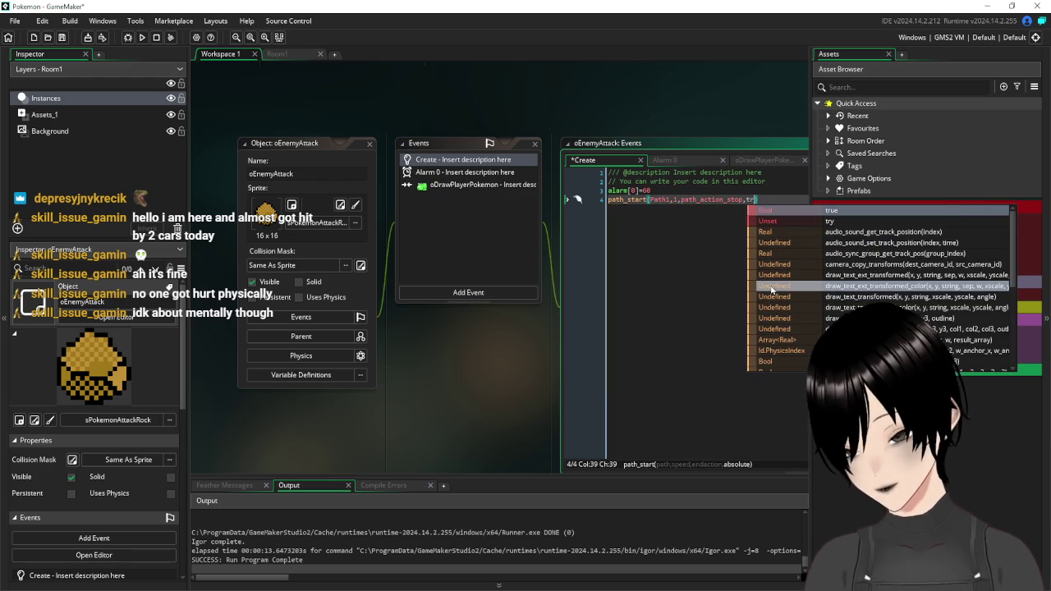
{"action": "key", "text": "BackSpace"}
{"action": "key", "text": "BackSpace"}
{"action": "type", "text": "false"}
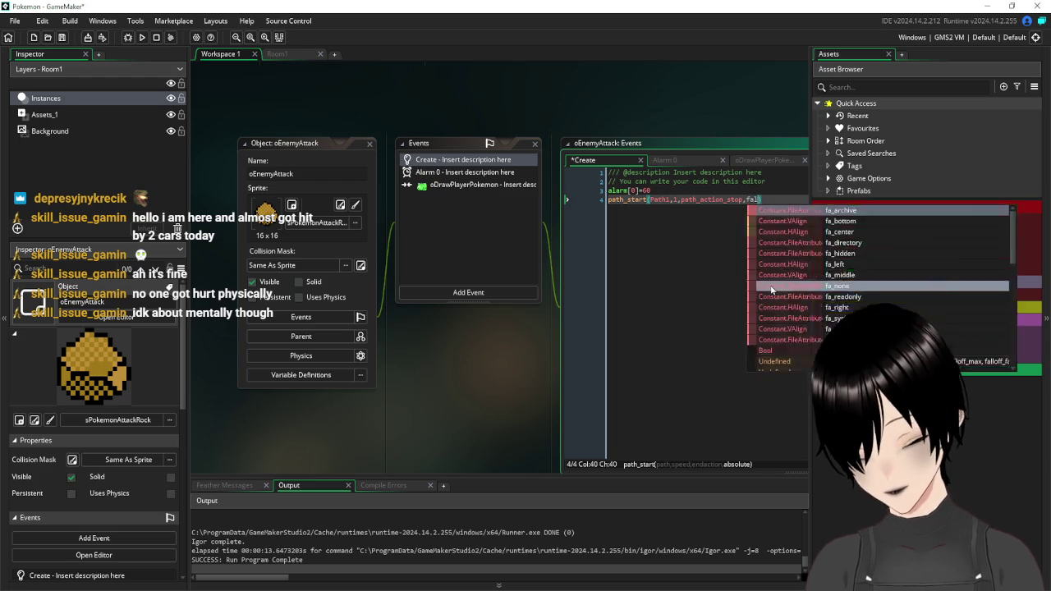
{"action": "left_click", "coordinate": [722, 262]}
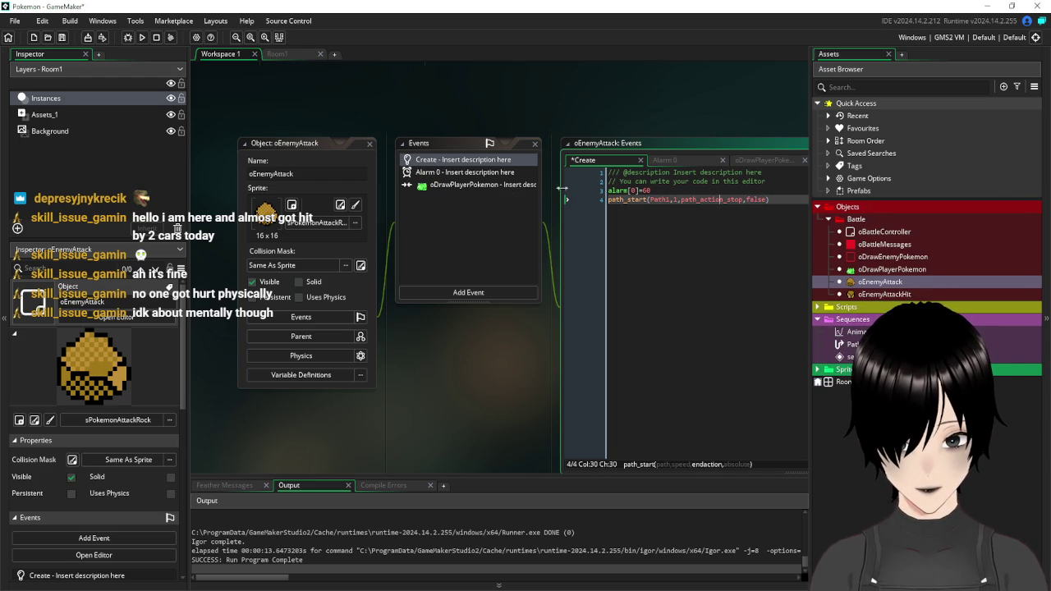
- Add a Step event to oEnemyAttack containing path_speed+=0.25
{"action": "left_click", "coordinate": [475, 291]}
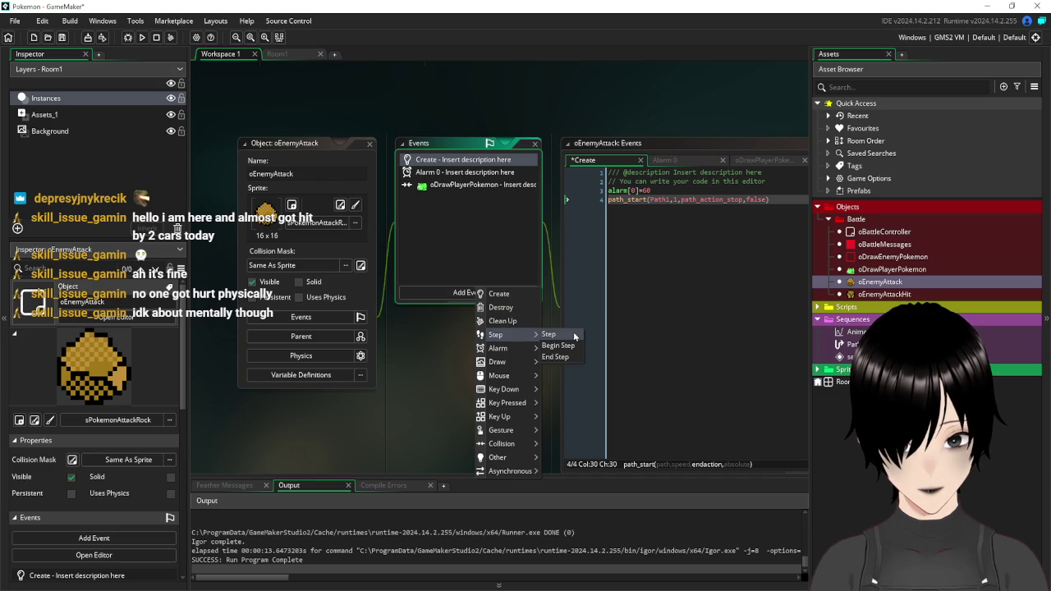
{"action": "left_click", "coordinate": [550, 334]}
{"action": "type", "text": "path_sp"}
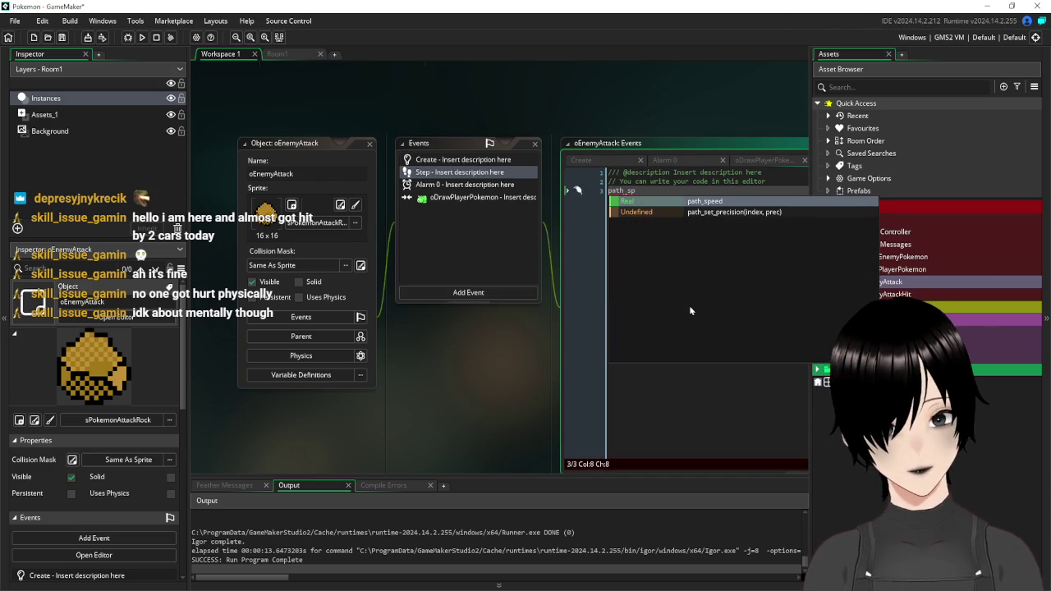
{"action": "left_click", "coordinate": [692, 201]}
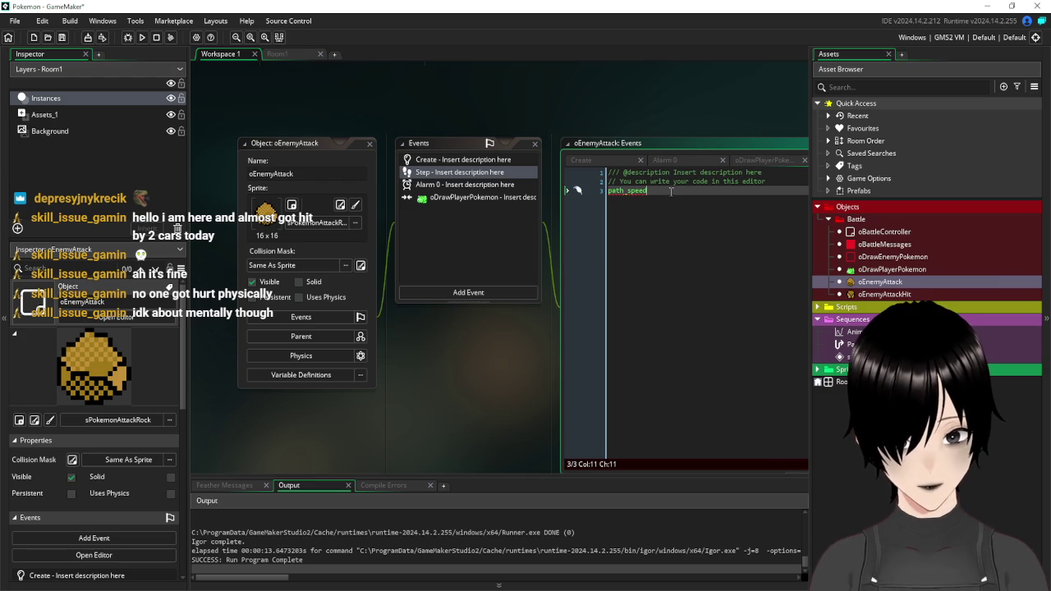
{"action": "type", "text": "+="}
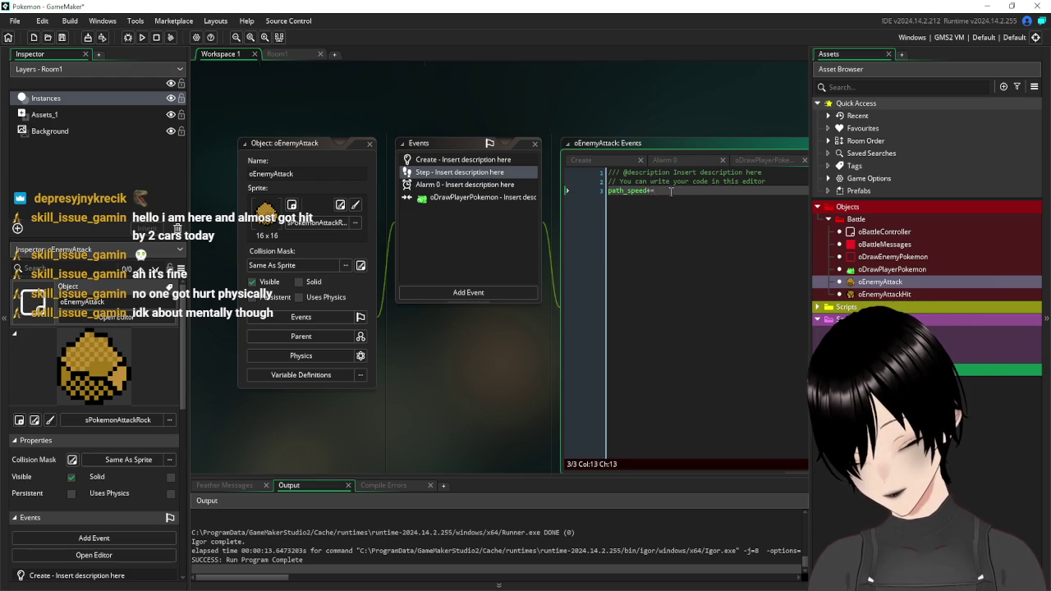
{"action": "type", "text": "0.25"}
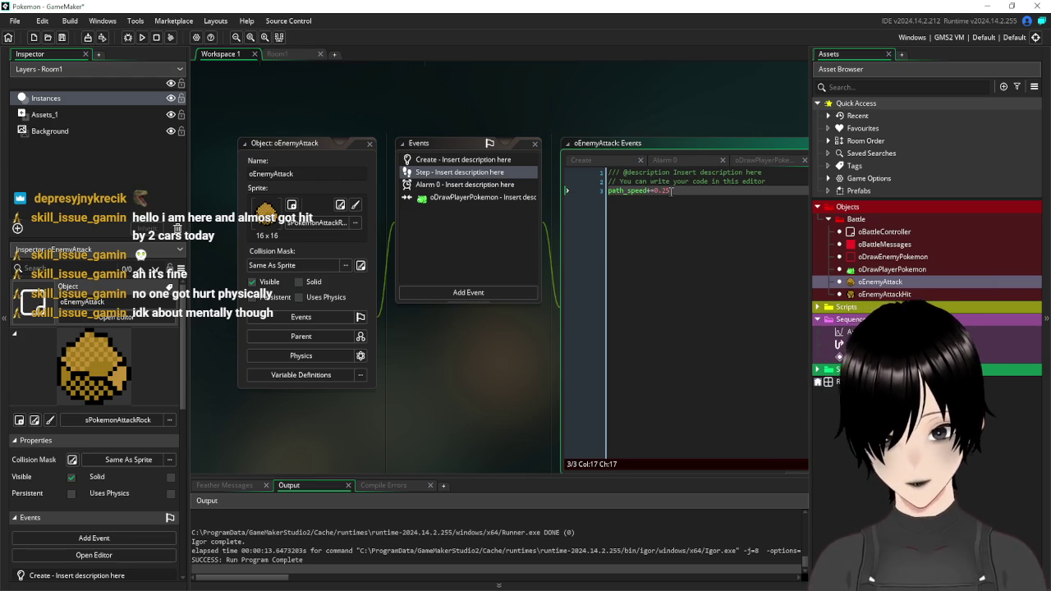
- Change path_start's speed argument from 1 to 0 in Create, then test-run the game
{"action": "left_click", "coordinate": [422, 159]}
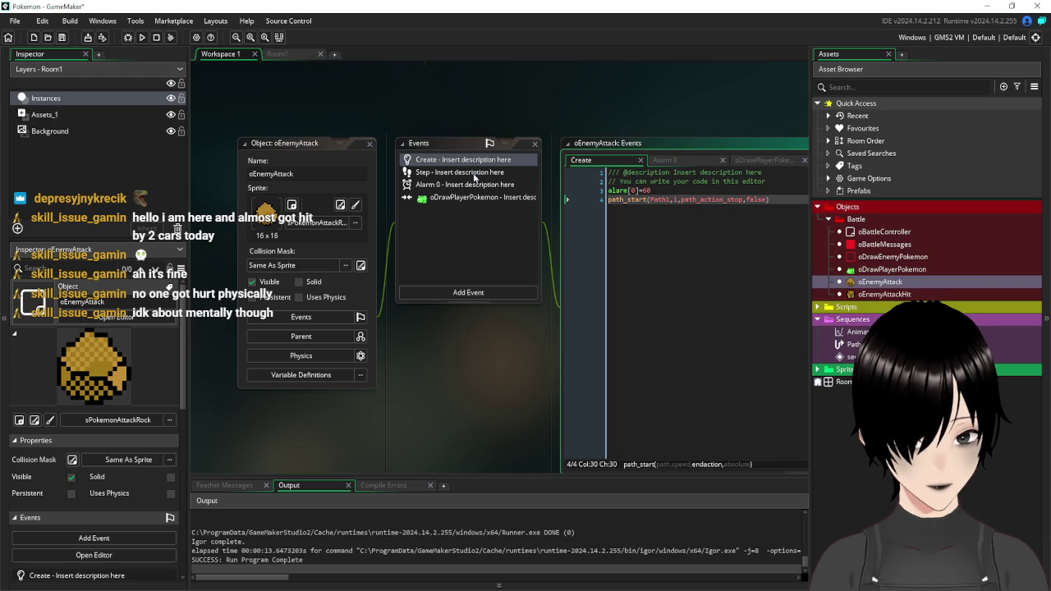
{"action": "left_click", "coordinate": [474, 174]}
{"action": "left_click", "coordinate": [426, 159]}
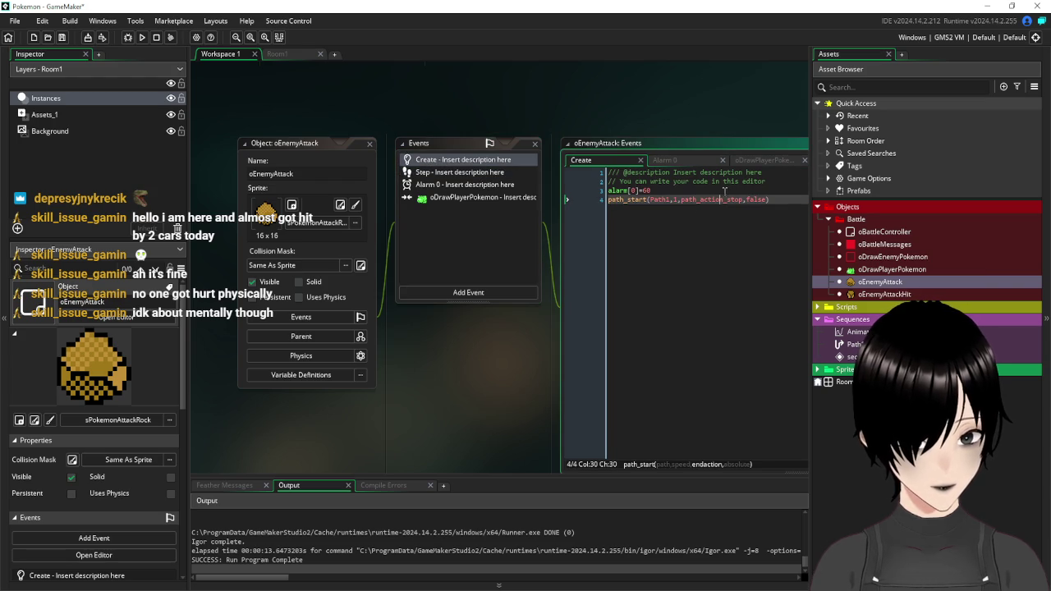
{"action": "left_click", "coordinate": [675, 199]}
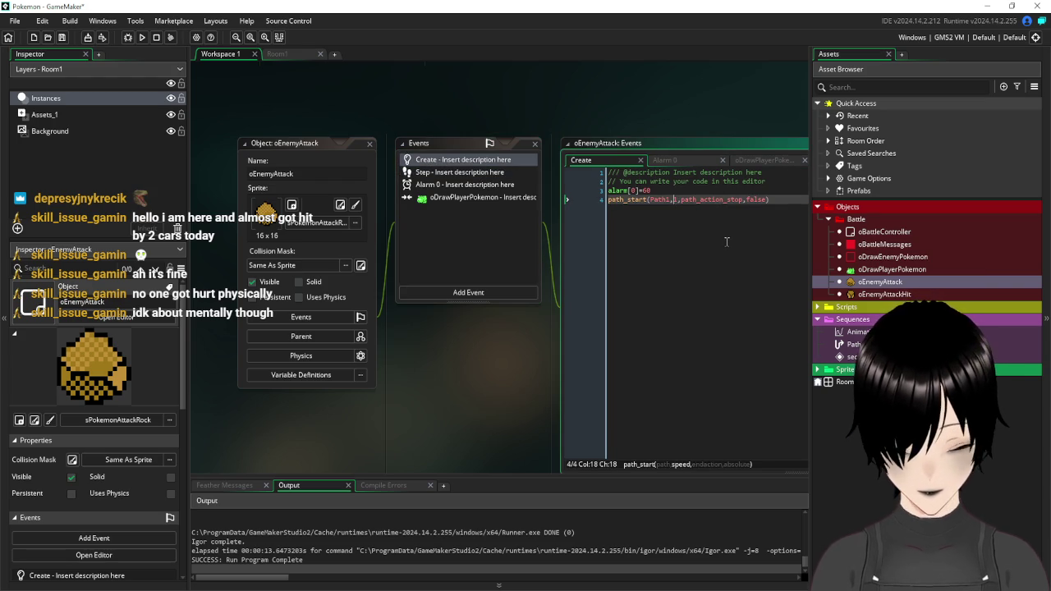
{"action": "key", "text": "BackSpace"}
{"action": "type", "text": "0"}
{"action": "left_click", "coordinate": [723, 200]}
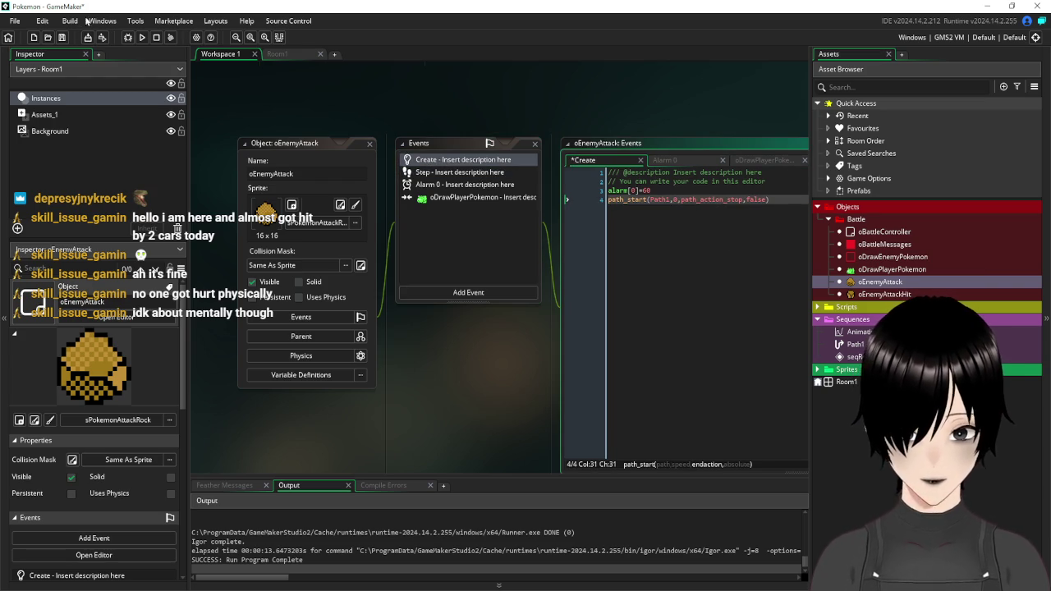
{"action": "left_click", "coordinate": [61, 37]}
{"action": "left_click", "coordinate": [142, 37]}
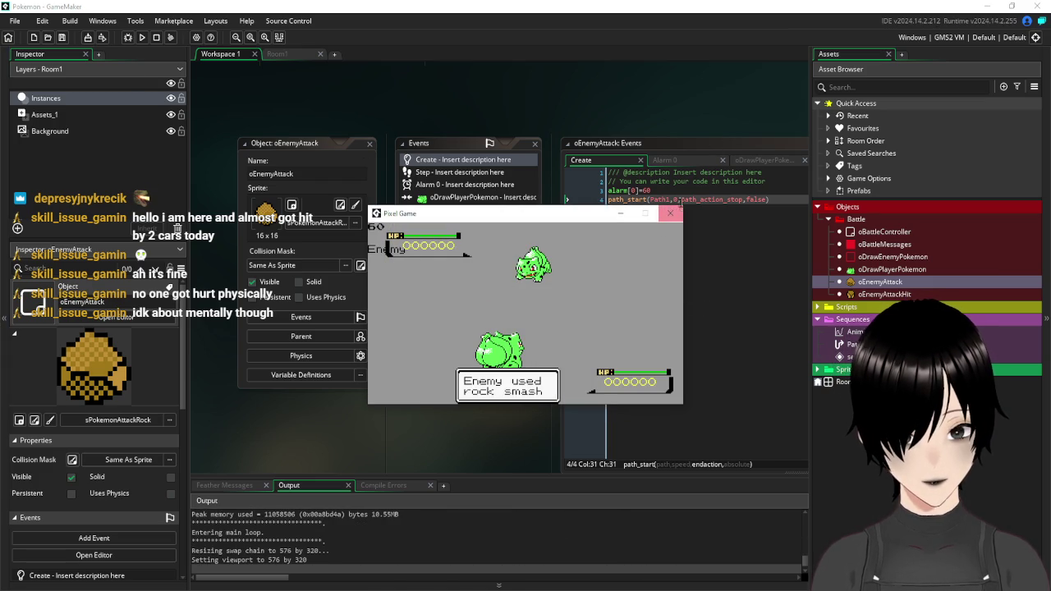
{"action": "left_click", "coordinate": [670, 213]}
{"action": "left_click", "coordinate": [685, 305]}
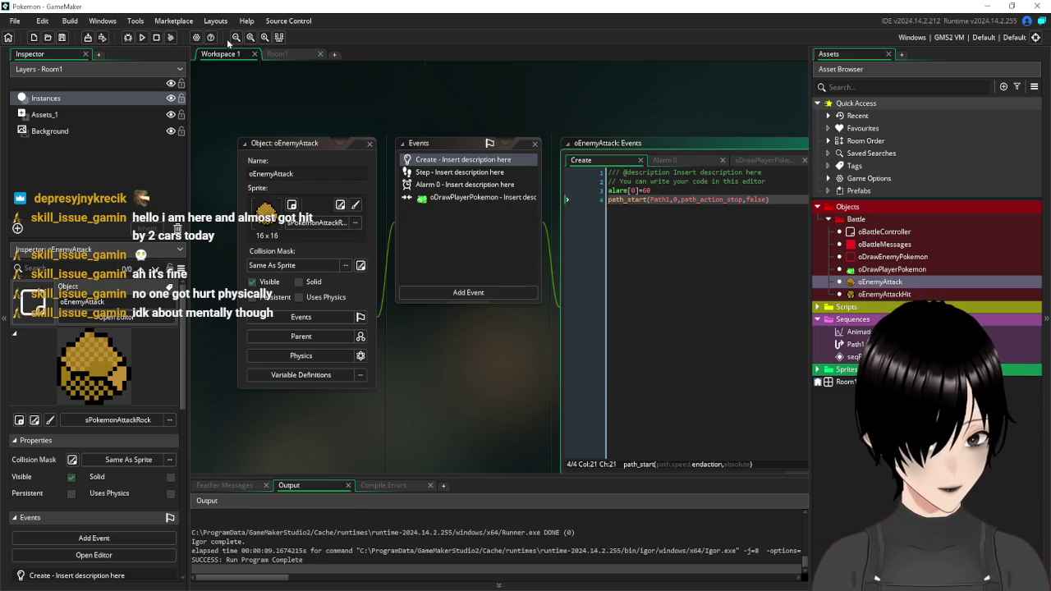
{"action": "left_click", "coordinate": [142, 37]}
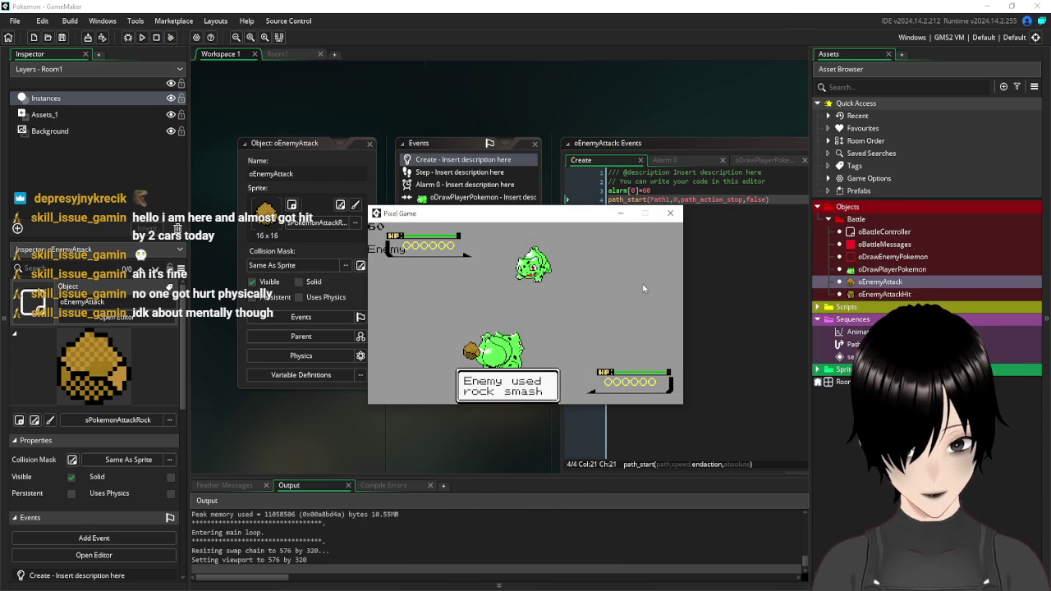
{"action": "left_click", "coordinate": [673, 216]}
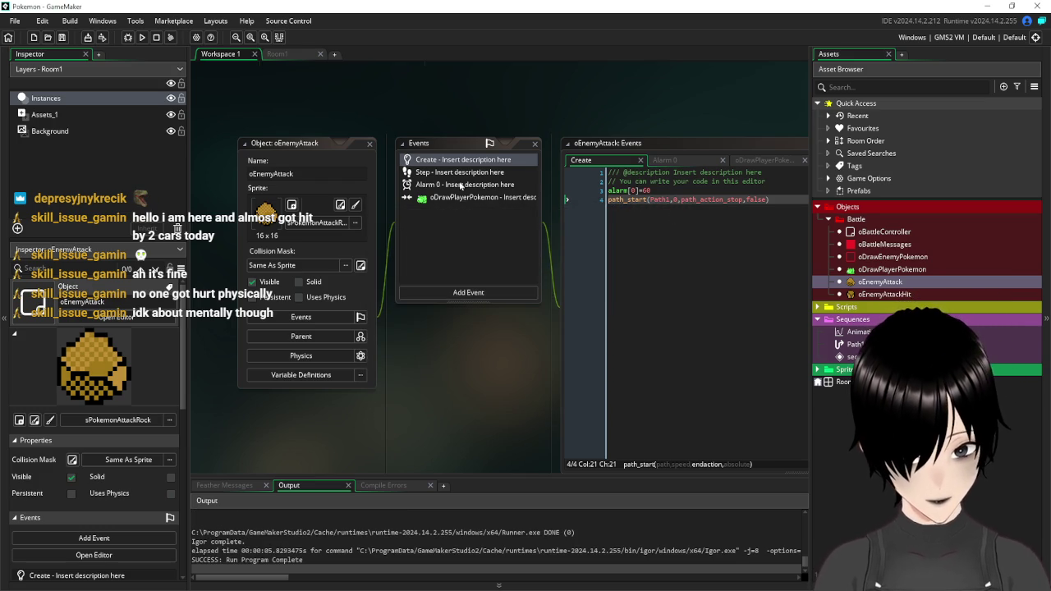
- Type 'path' on empty line 8 of oDrawPlayerPokemon's event code
{"action": "left_click", "coordinate": [467, 199]}
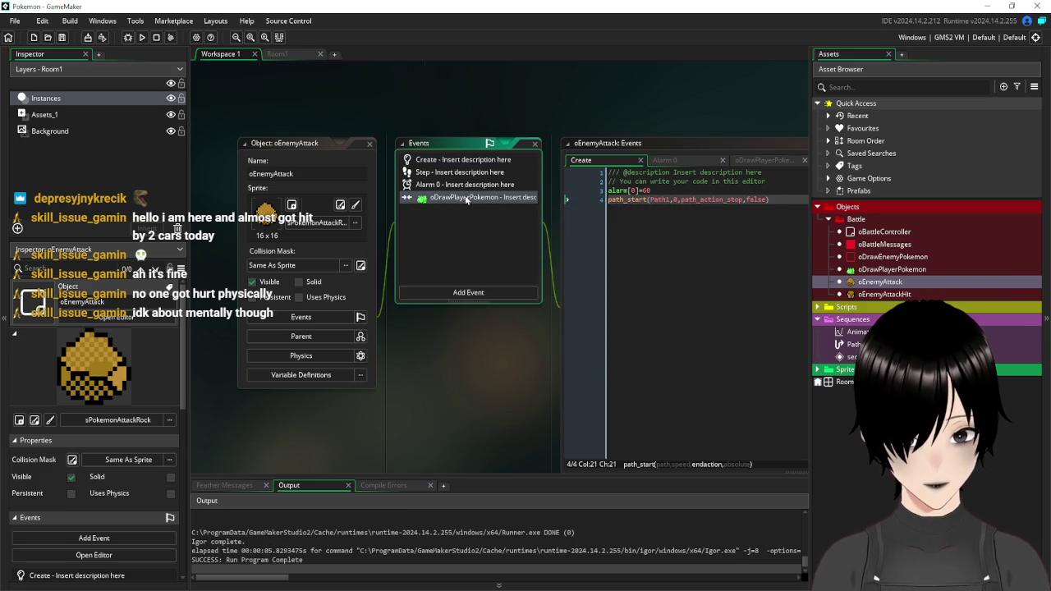
{"action": "left_click", "coordinate": [703, 238]}
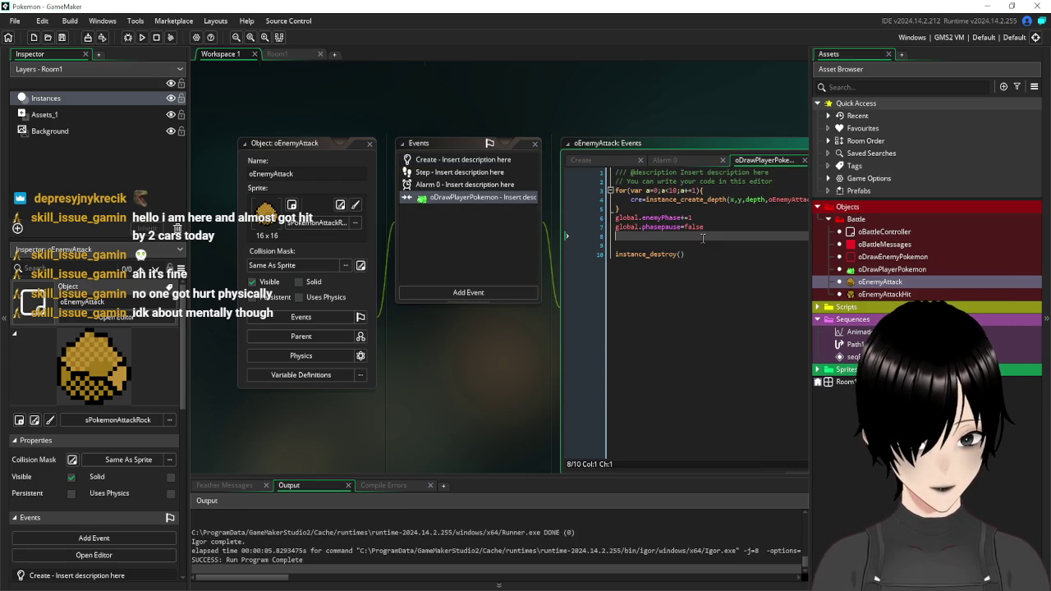
{"action": "type", "text": "path"}
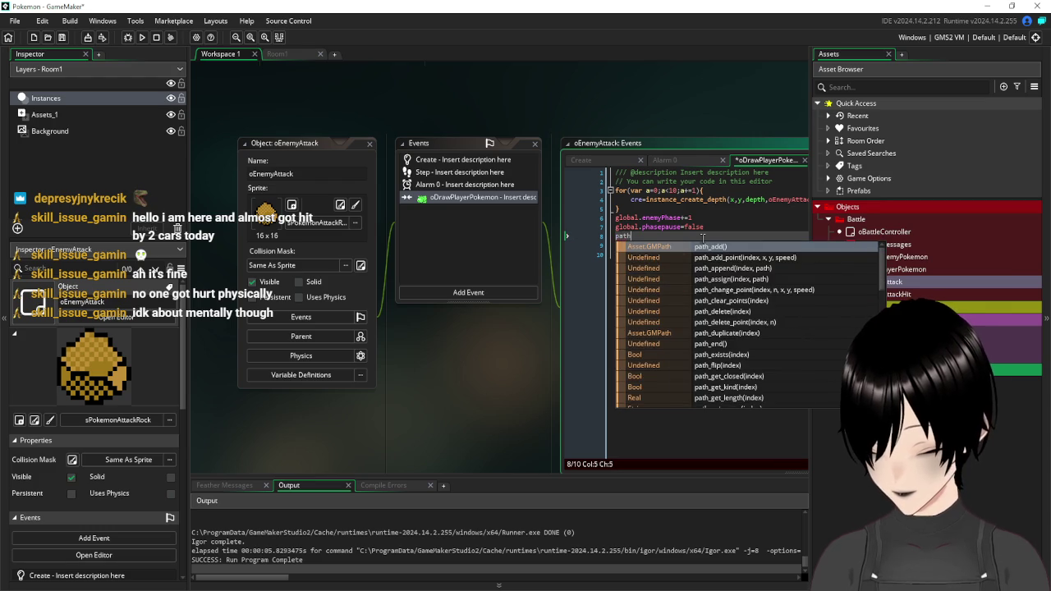
{"action": "type", "text": ":"}
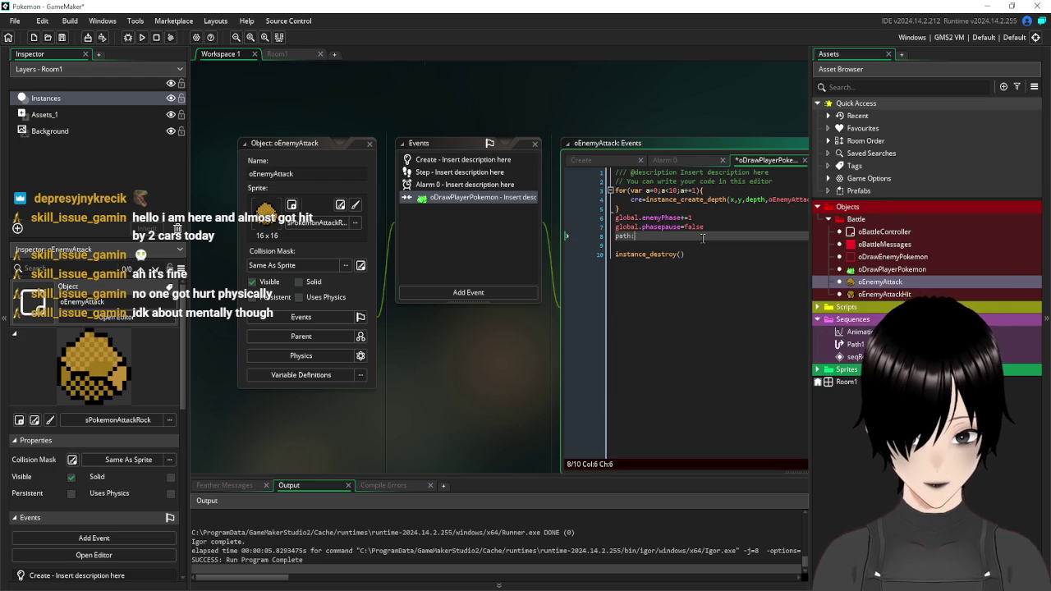
{"action": "key", "text": "BackSpace"}
{"action": "key", "text": "BackSpace"}
{"action": "key", "text": "Escape"}
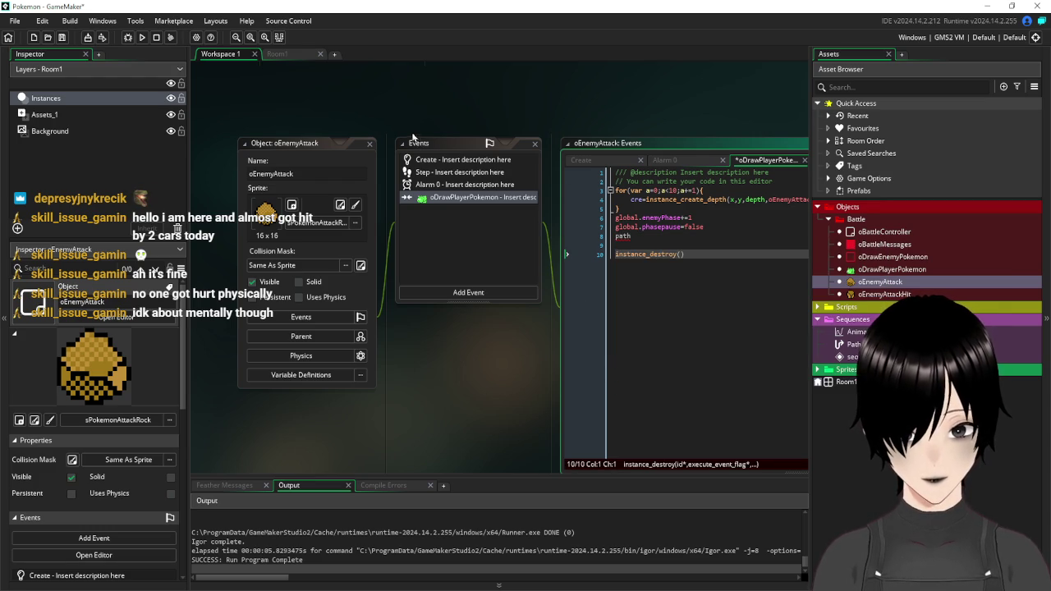
- Change path_start's last argument from false to true in oEnemyAttack's Create event
{"action": "left_click", "coordinate": [463, 159]}
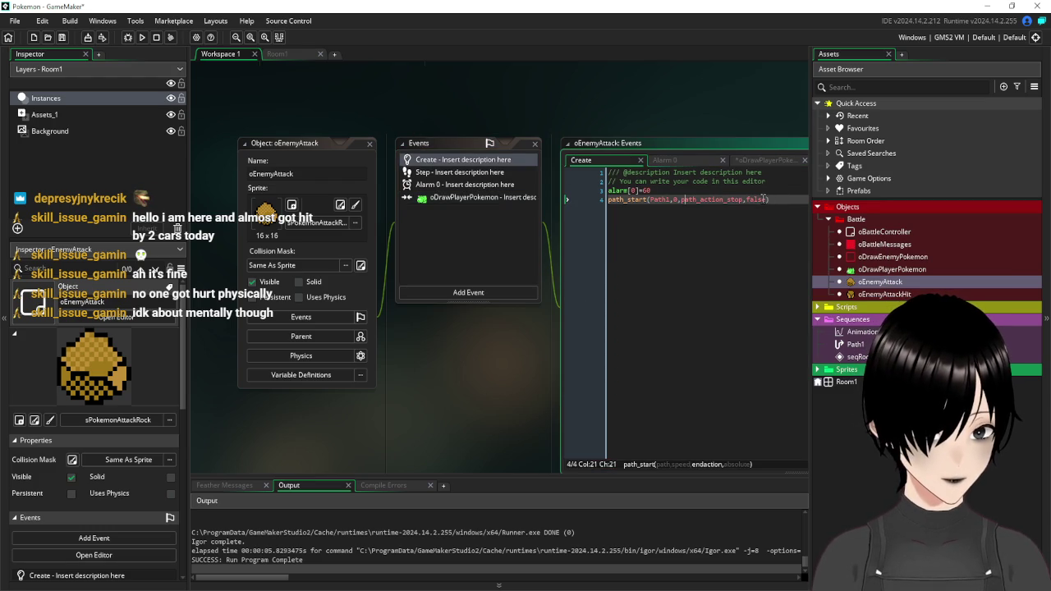
{"action": "left_click_drag", "start_coordinate": [764, 199], "coordinate": [748, 200]}
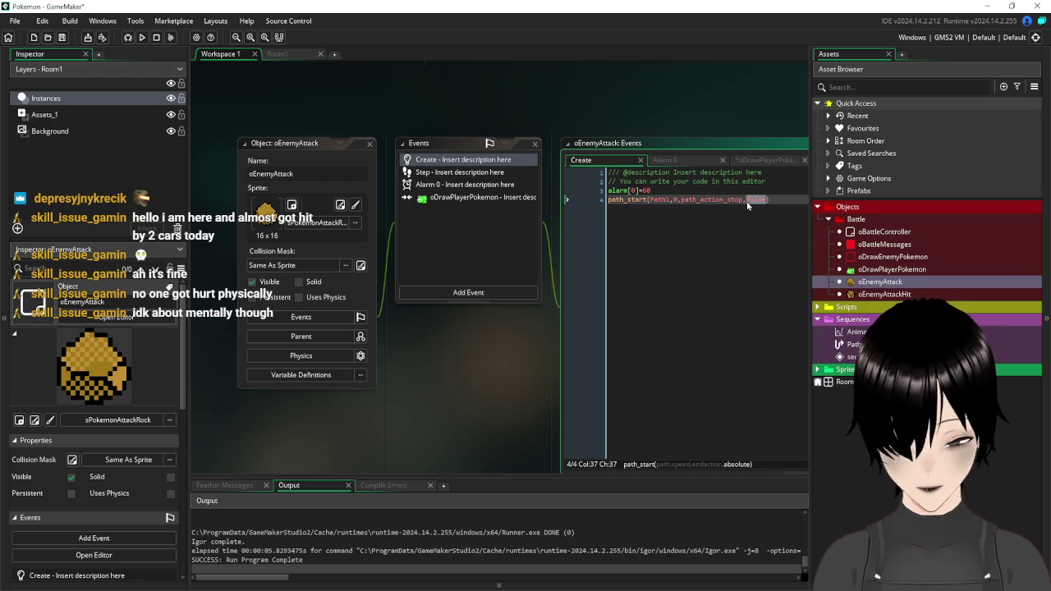
{"action": "type", "text": "true)"}
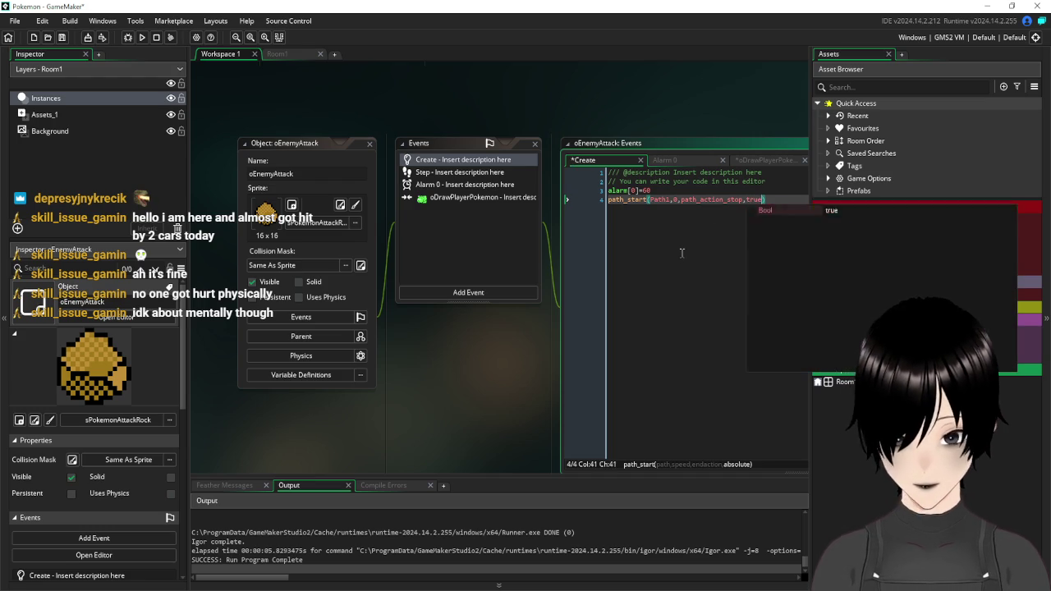
{"action": "left_click", "coordinate": [671, 288]}
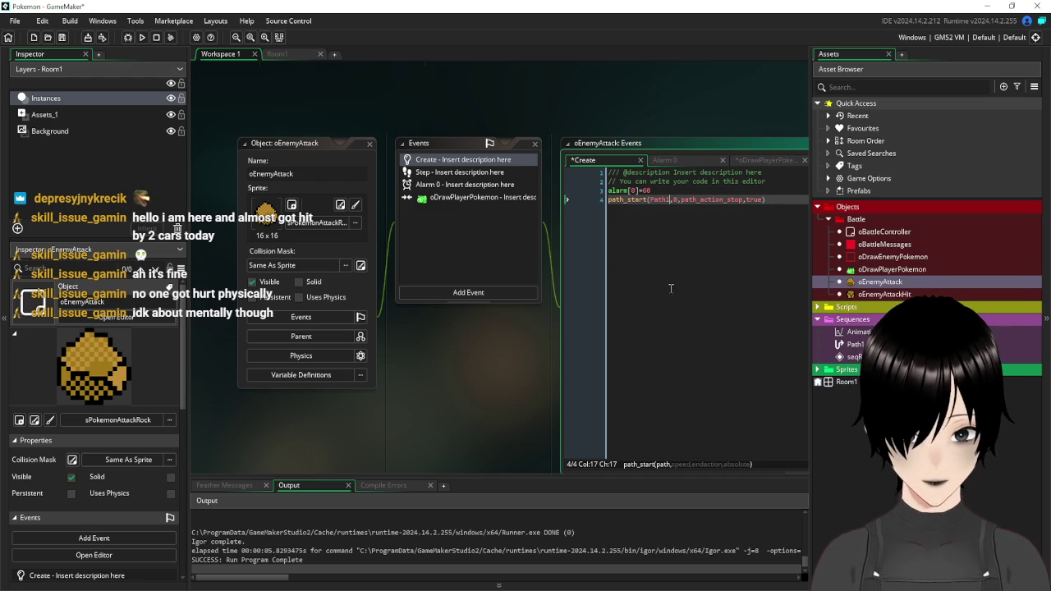
- Delete the stray path line in oDrawPlayerPokemon and run the game with F5
{"action": "left_click", "coordinate": [430, 179]}
{"action": "left_click", "coordinate": [431, 186]}
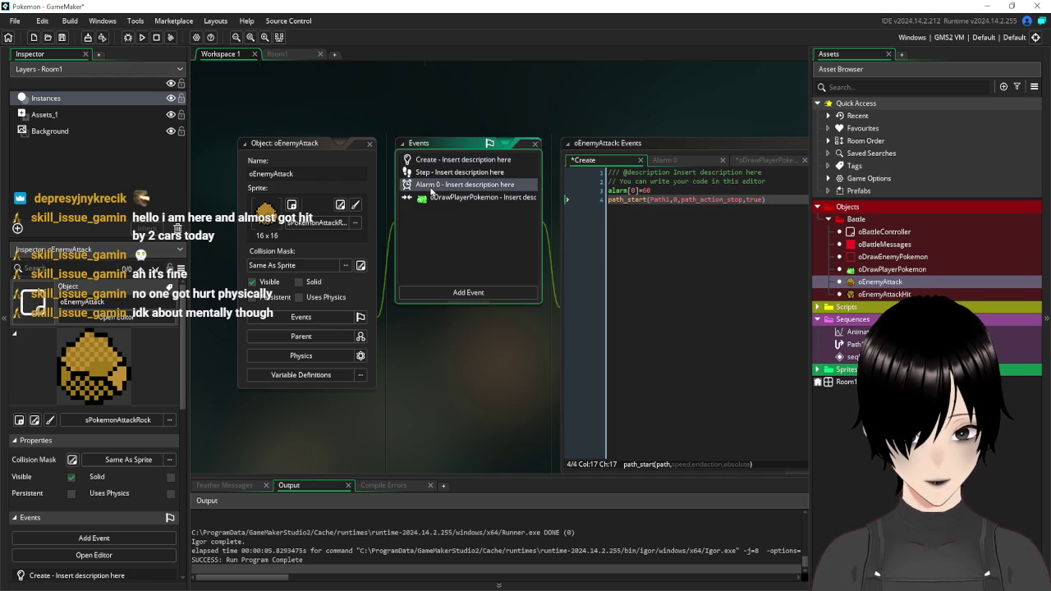
{"action": "left_click", "coordinate": [435, 201]}
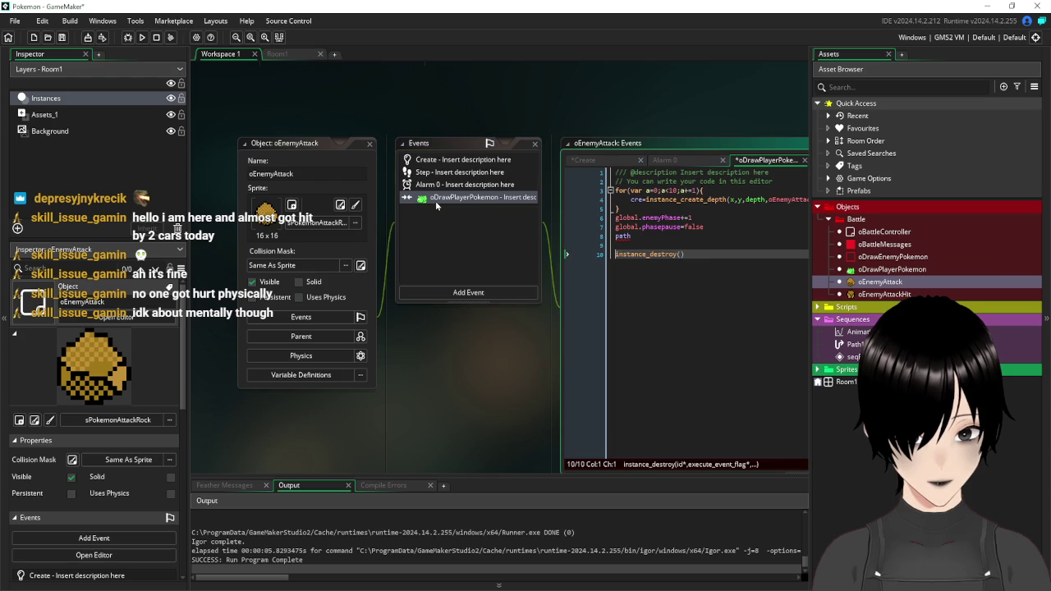
{"action": "left_click", "coordinate": [661, 236]}
{"action": "key", "text": "BackSpace"}
{"action": "key", "text": "BackSpace"}
{"action": "key", "text": "BackSpace"}
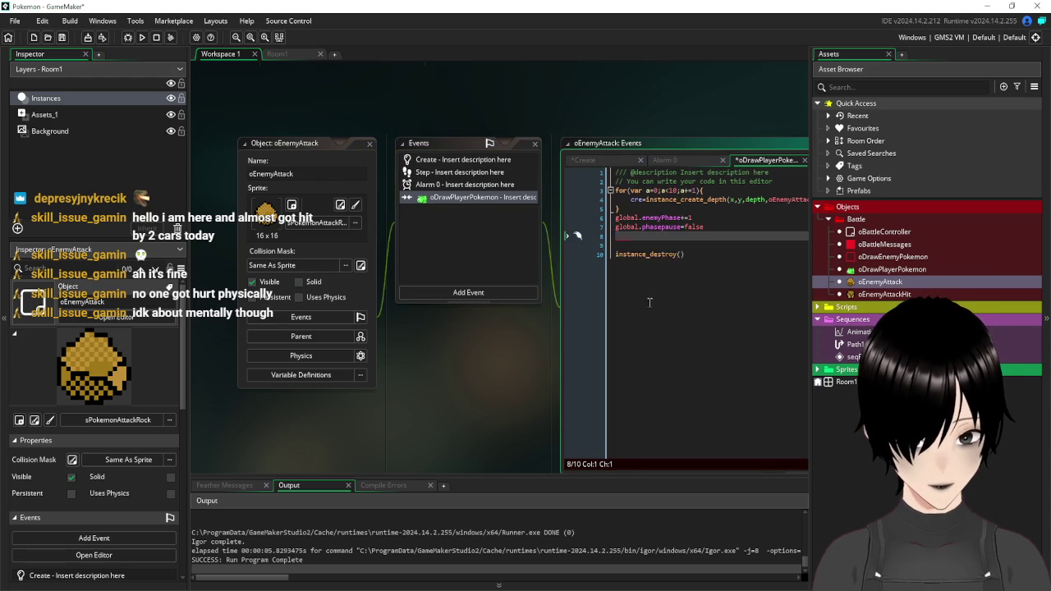
{"action": "key", "text": "Down"}
{"action": "key", "text": "Down"}
{"action": "key", "text": "F5"}
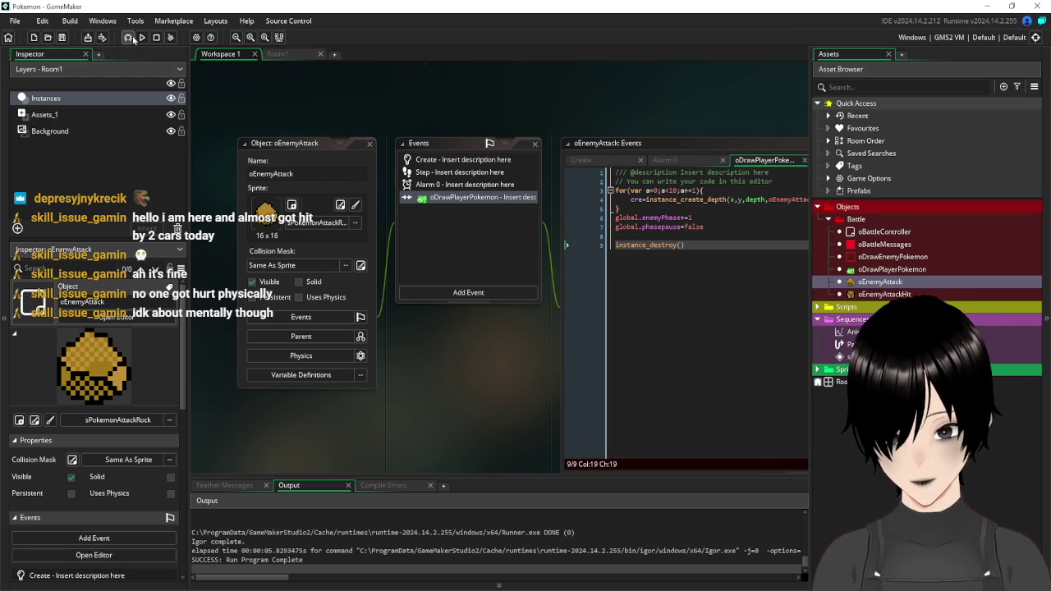
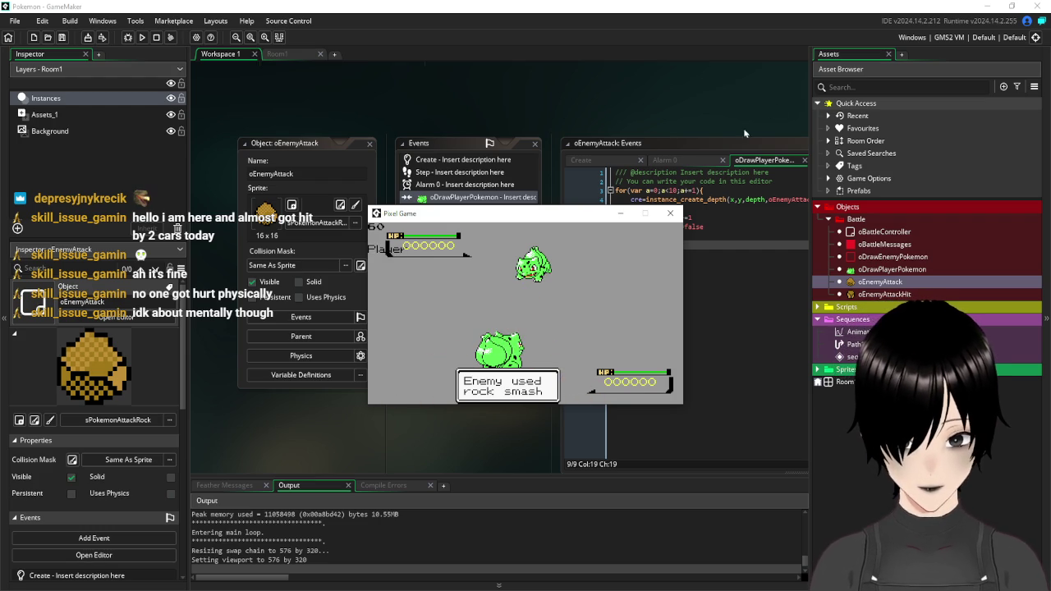
- Close the battle game and the oEnemyAttack editor, and return to the Room1 editor
{"action": "left_click", "coordinate": [669, 214]}
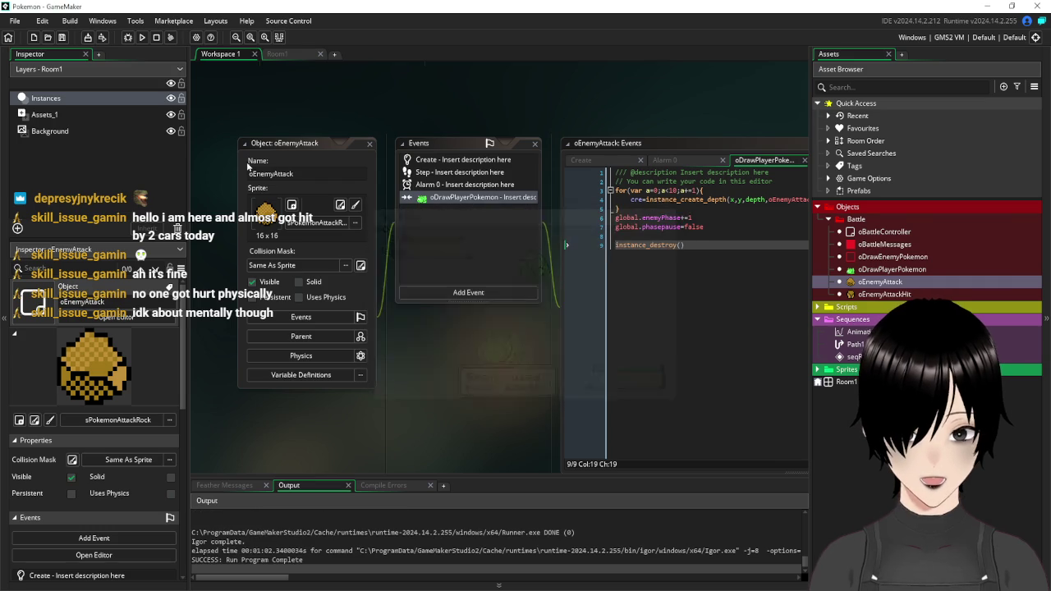
{"action": "left_click", "coordinate": [368, 145]}
{"action": "left_click", "coordinate": [279, 53]}
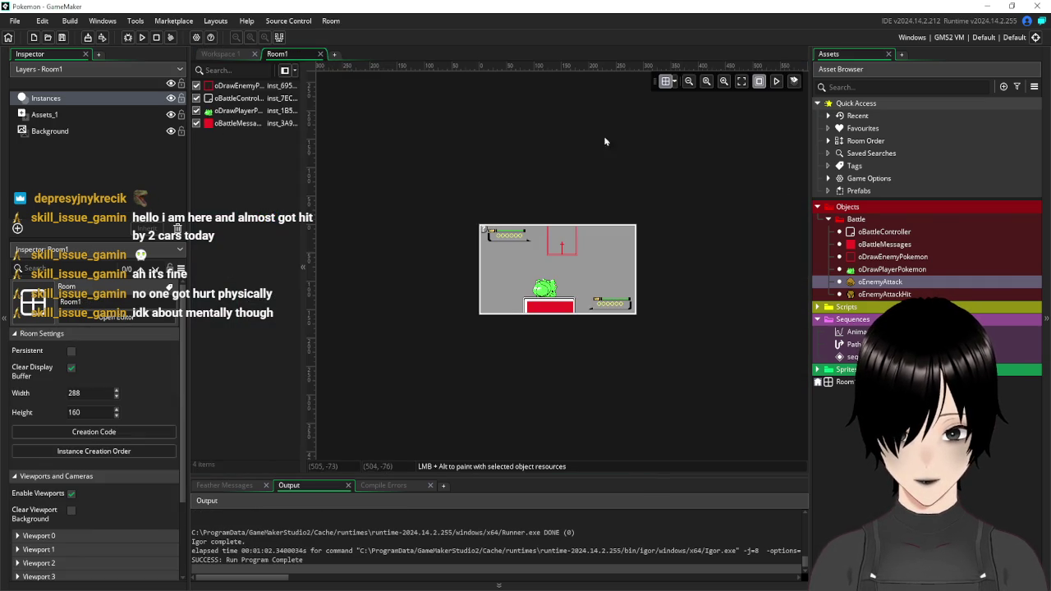
{"action": "key", "text": "ctrl+Tab"}
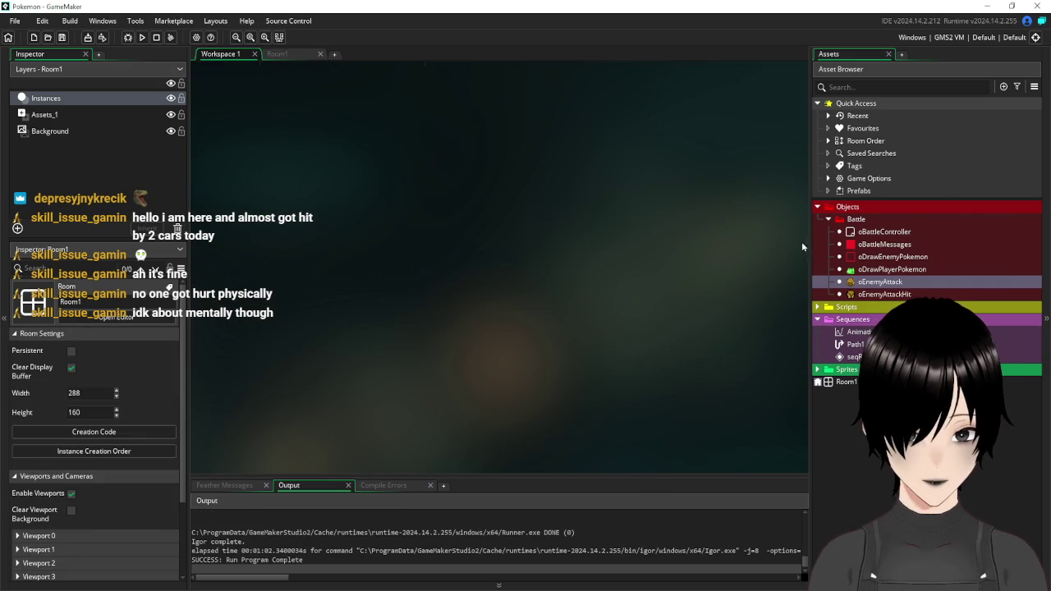
{"action": "left_click", "coordinate": [279, 54]}
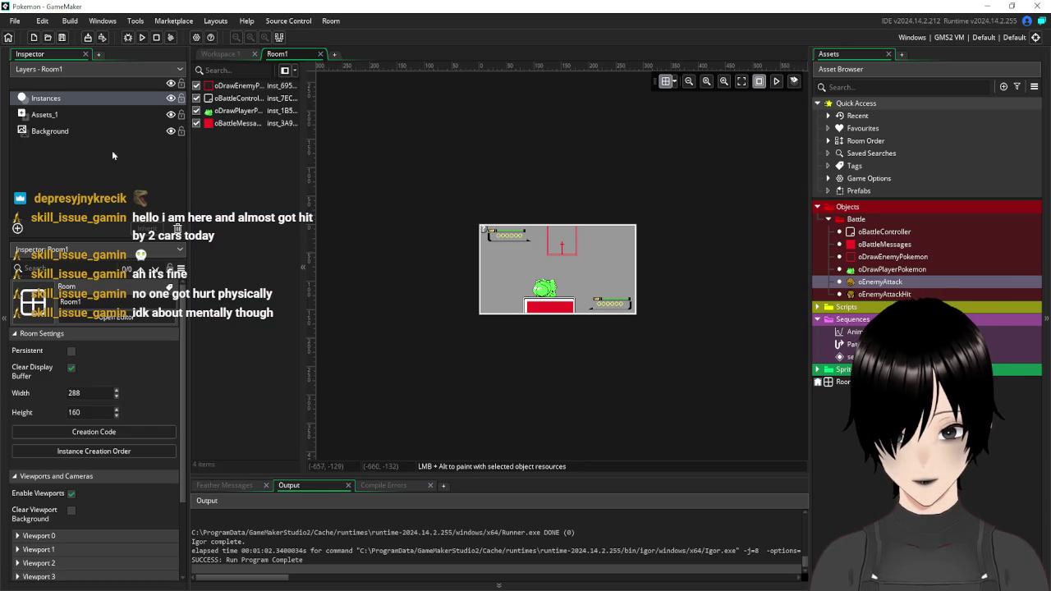
- Open the layer-type choices in Room1, then dismiss them without adding a layer
{"action": "left_click", "coordinate": [18, 229]}
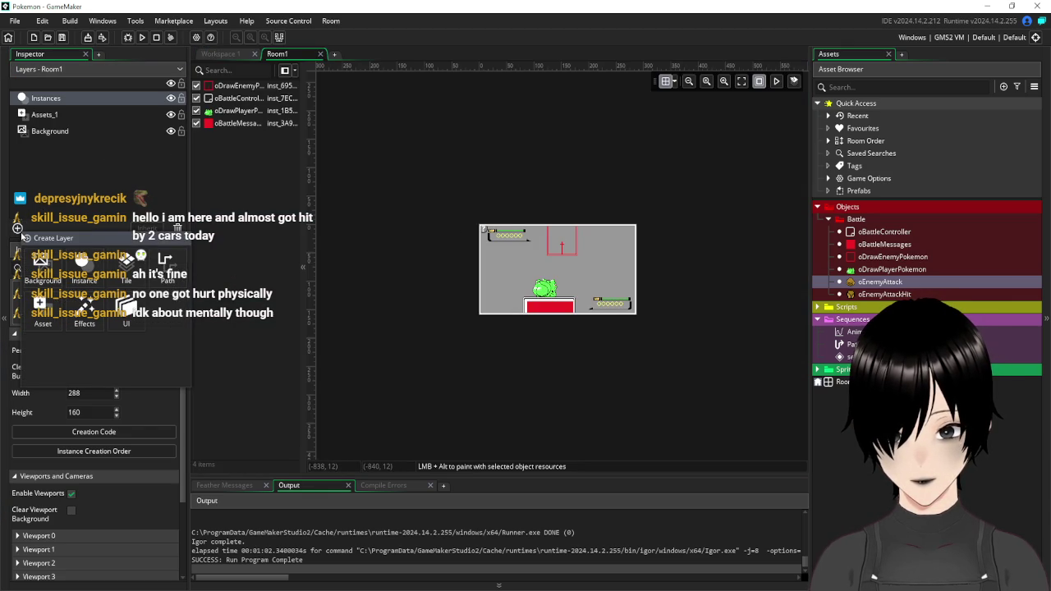
{"action": "left_click", "coordinate": [38, 179]}
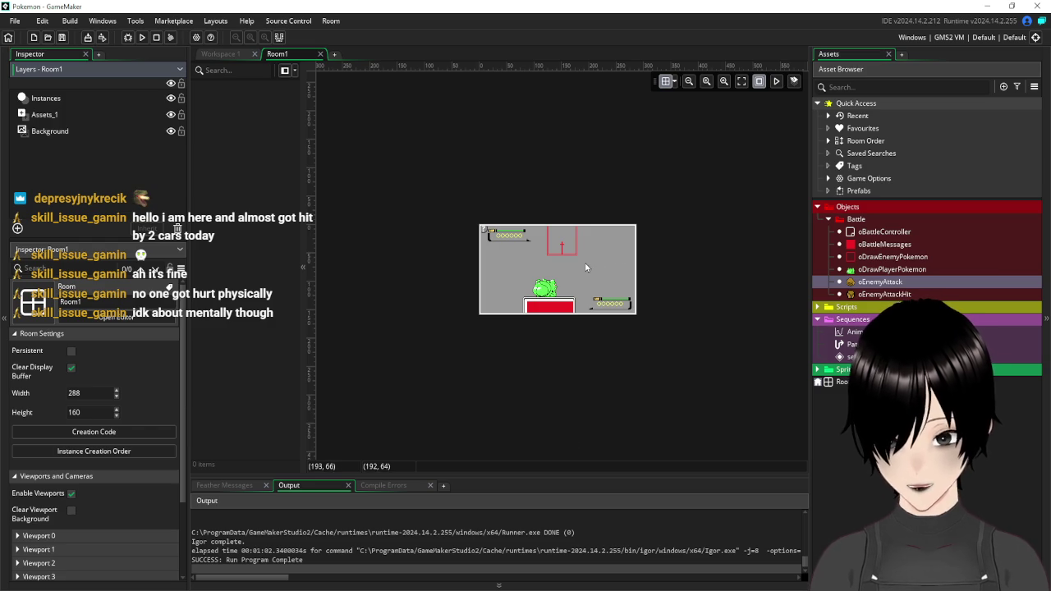
{"action": "scroll", "coordinate": [584, 260], "scroll_direction": "up", "scroll_amount": 3}
{"action": "scroll", "coordinate": [541, 254], "scroll_direction": "up", "scroll_amount": 2}
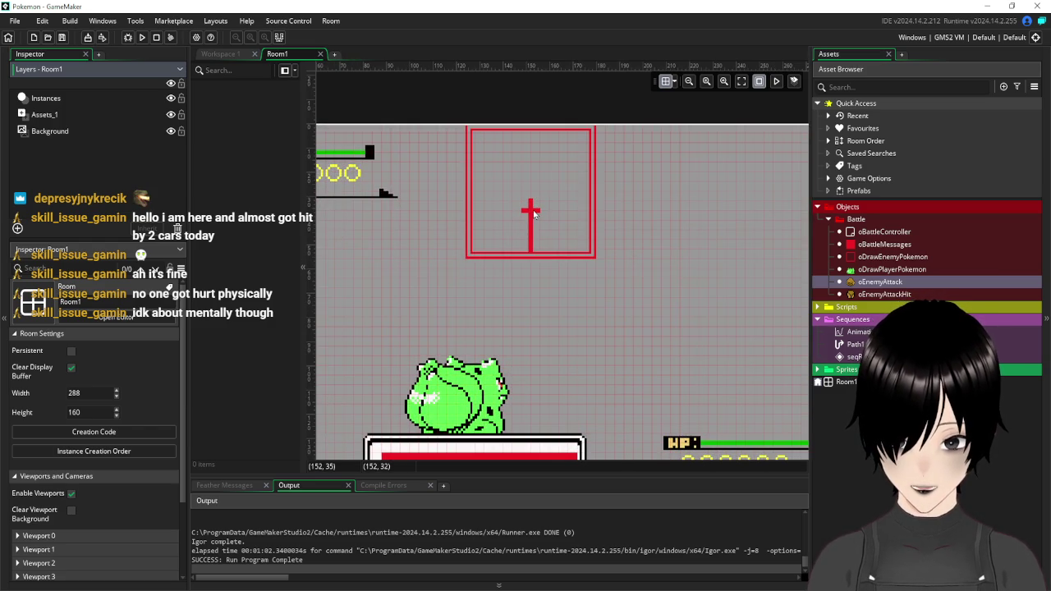
{"action": "scroll", "coordinate": [464, 295], "scroll_direction": "down", "scroll_amount": 3}
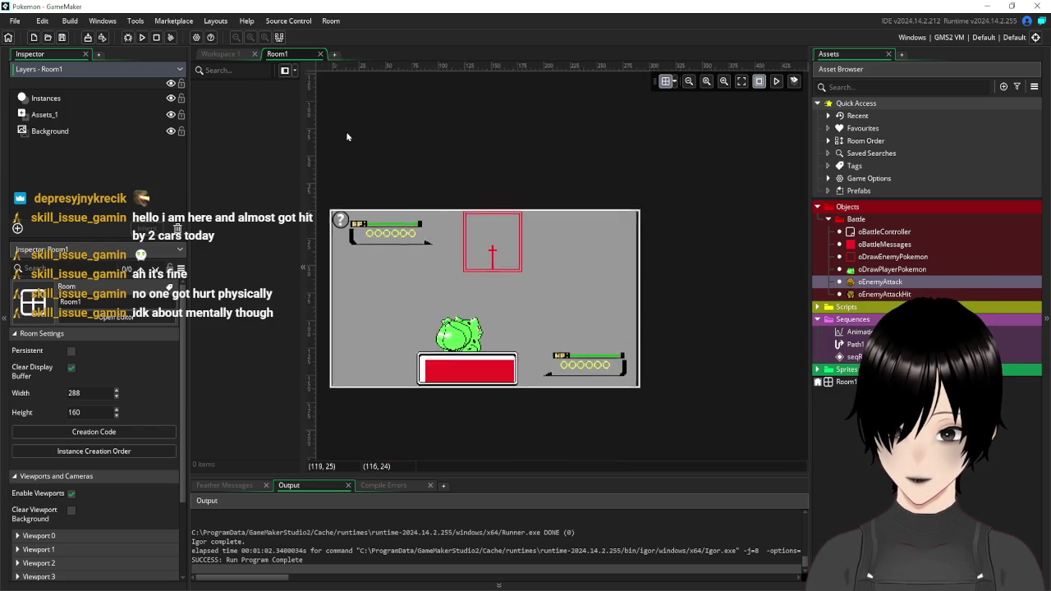
- Inspect the baranea sprite in the Sprites folder, then collapse the asset folders again
{"action": "left_click", "coordinate": [220, 53]}
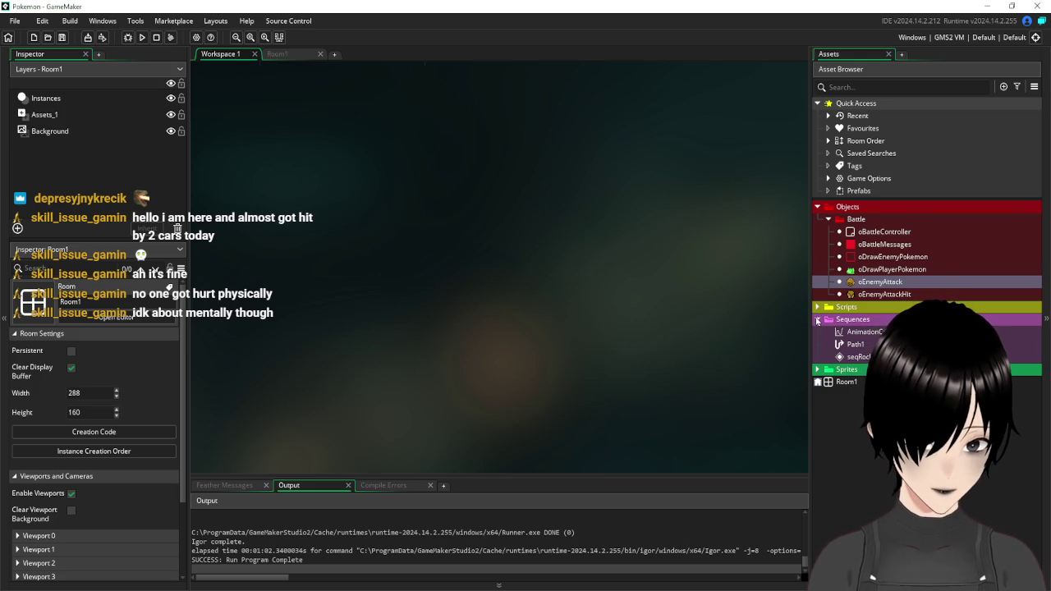
{"action": "left_click", "coordinate": [817, 320]}
{"action": "left_click", "coordinate": [817, 207]}
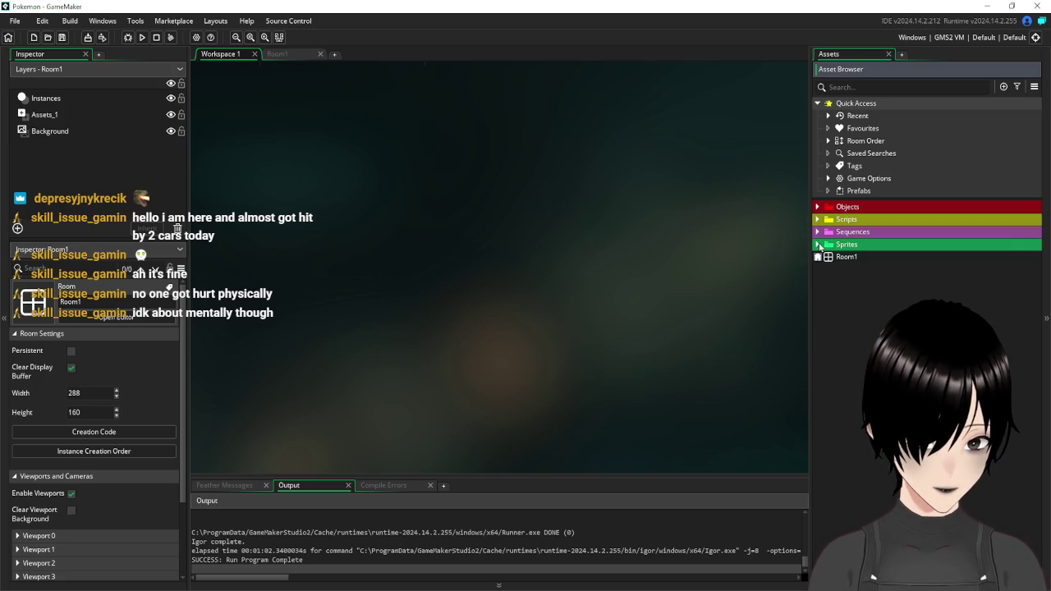
{"action": "left_click", "coordinate": [819, 246]}
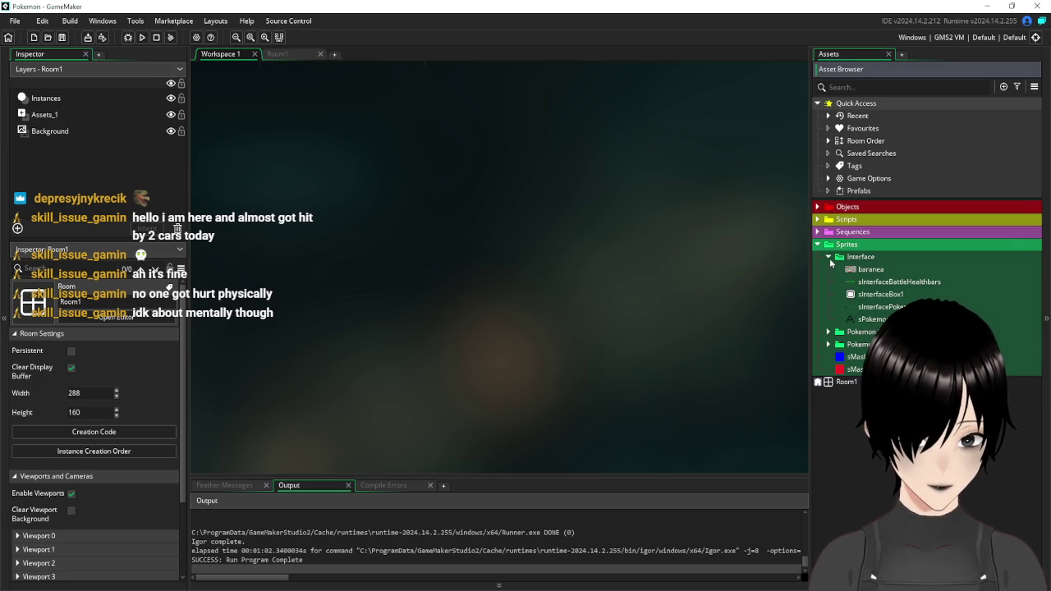
{"action": "left_click", "coordinate": [869, 271]}
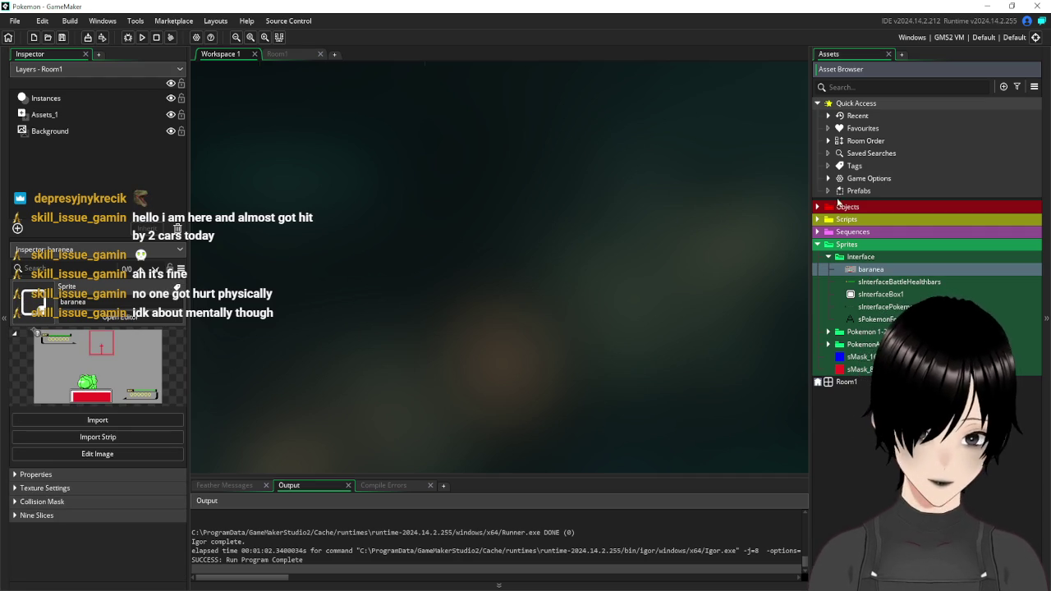
{"action": "left_click", "coordinate": [829, 258]}
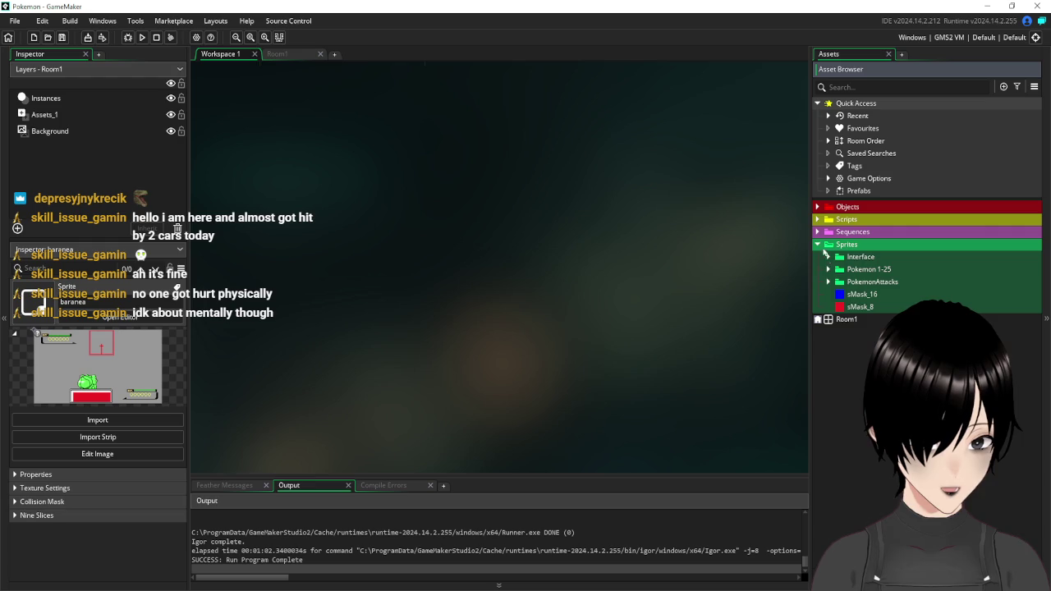
{"action": "left_click", "coordinate": [817, 245]}
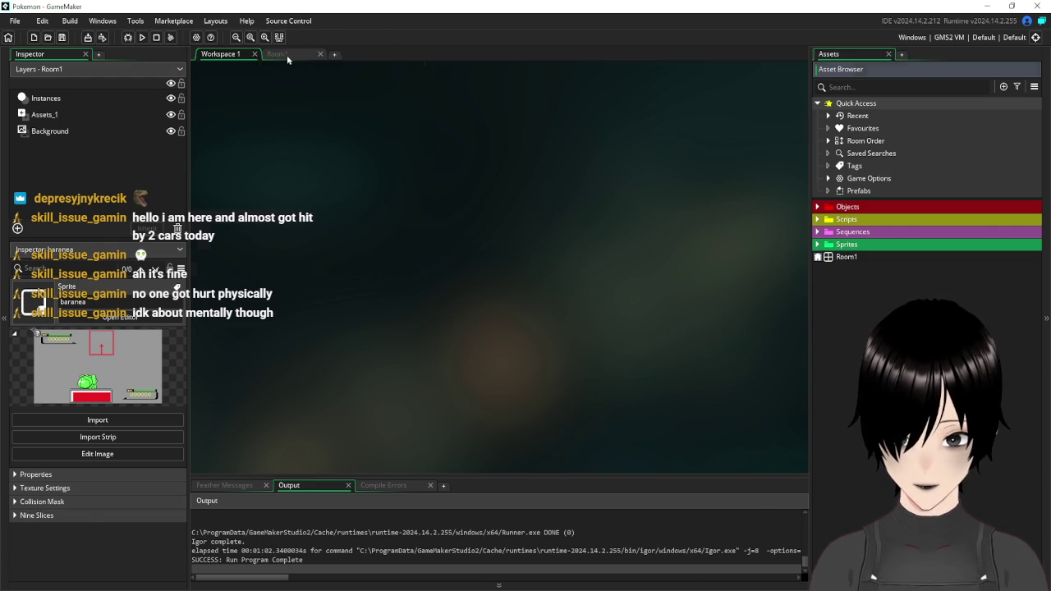
- Reopen Room1, test-run the battle, then list the layer types to add
{"action": "left_click", "coordinate": [286, 55]}
{"action": "left_click", "coordinate": [817, 207]}
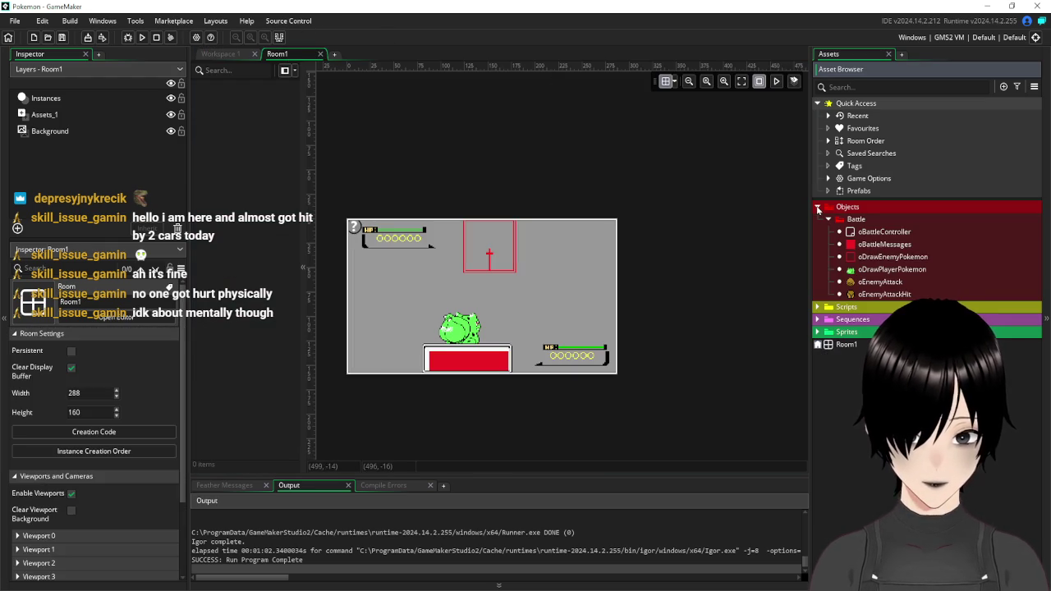
{"action": "left_click", "coordinate": [141, 37]}
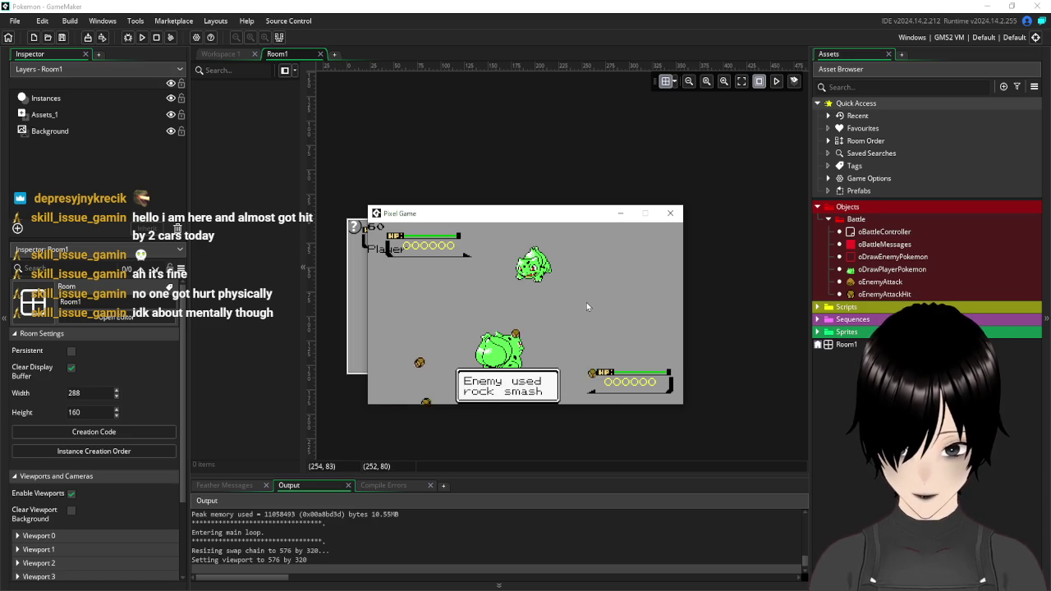
{"action": "left_click", "coordinate": [671, 214]}
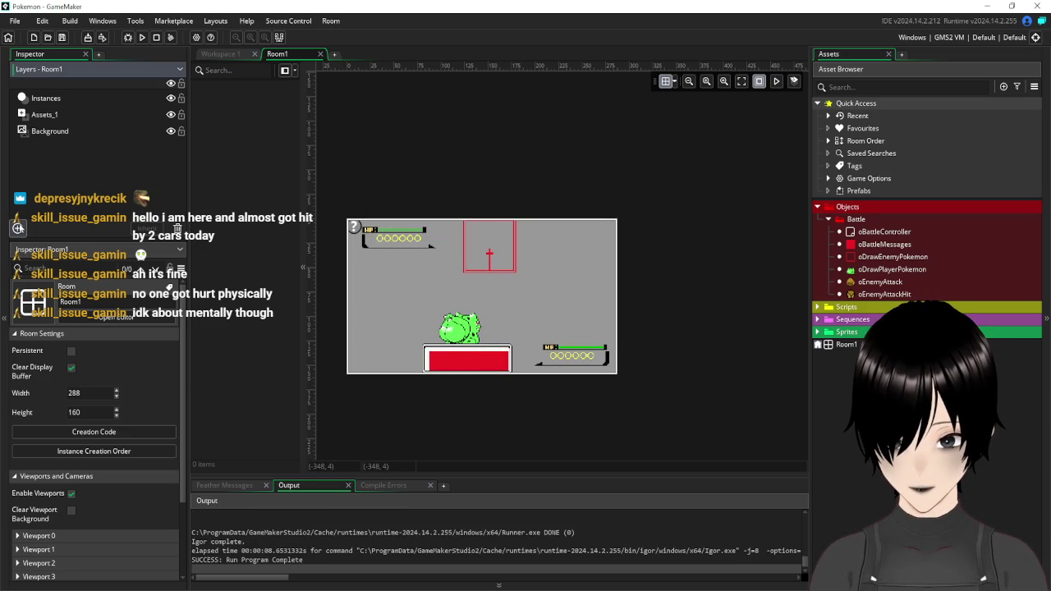
{"action": "left_click", "coordinate": [18, 228]}
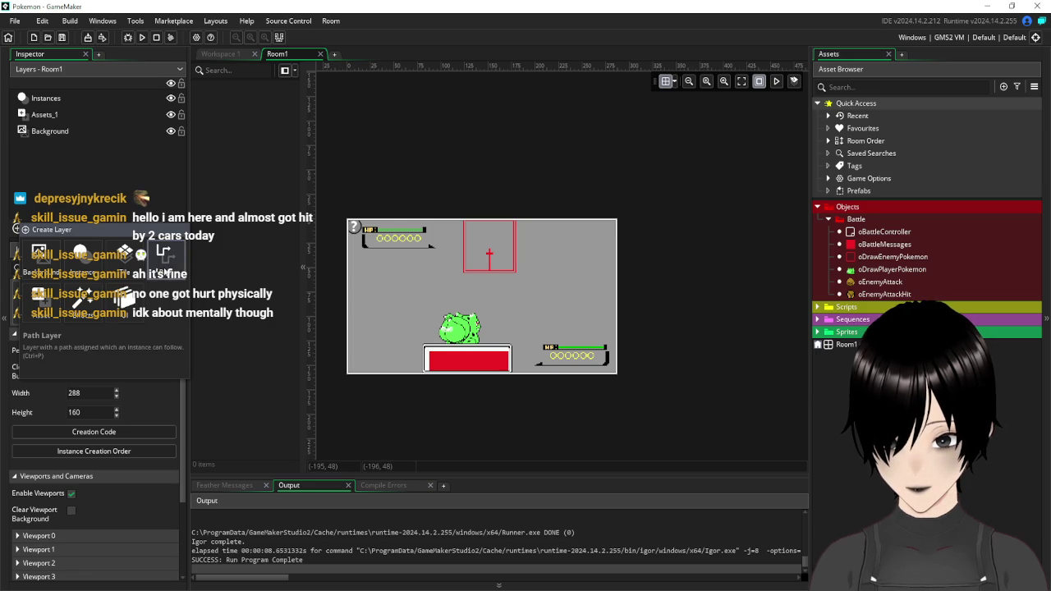
- Add a path layer named Path_1 to Room1 and assign Path1 to it
{"action": "left_click", "coordinate": [164, 256]}
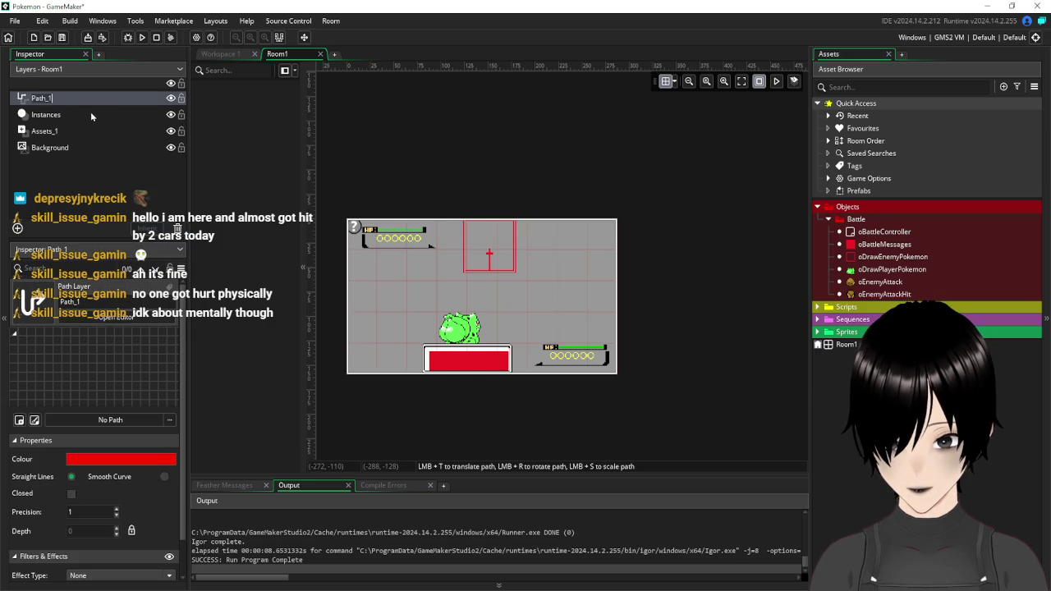
{"action": "key", "text": "Return"}
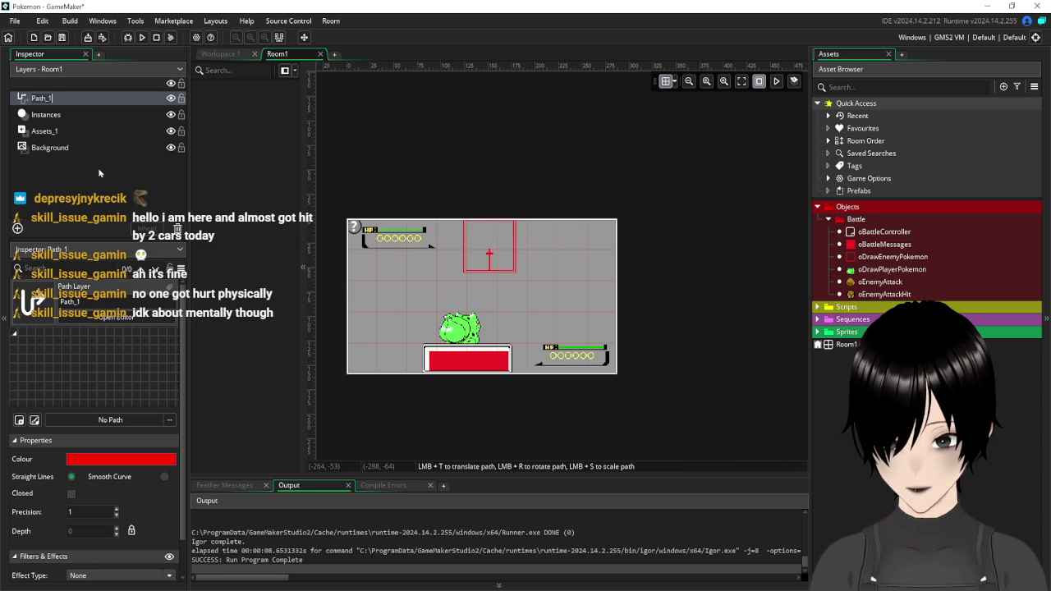
{"action": "left_click", "coordinate": [98, 172]}
{"action": "left_click", "coordinate": [110, 420]}
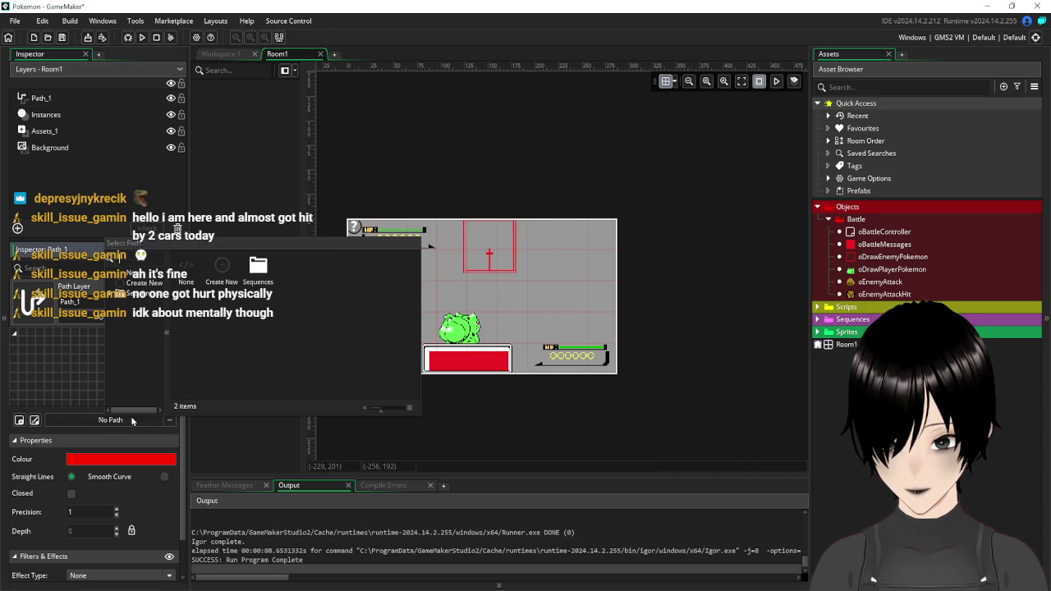
{"action": "double_click", "coordinate": [223, 271]}
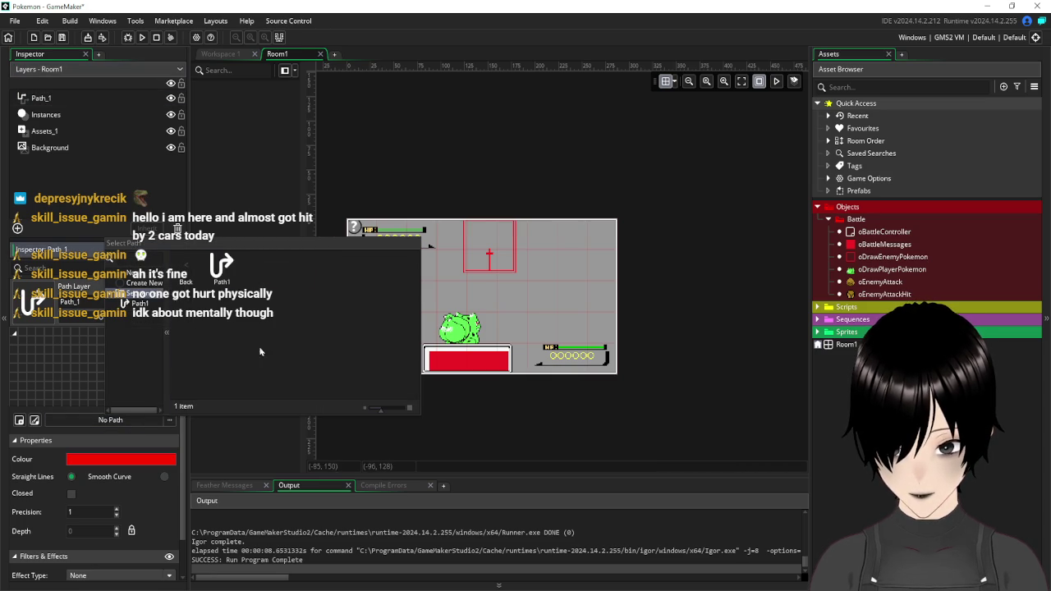
{"action": "left_click", "coordinate": [227, 278]}
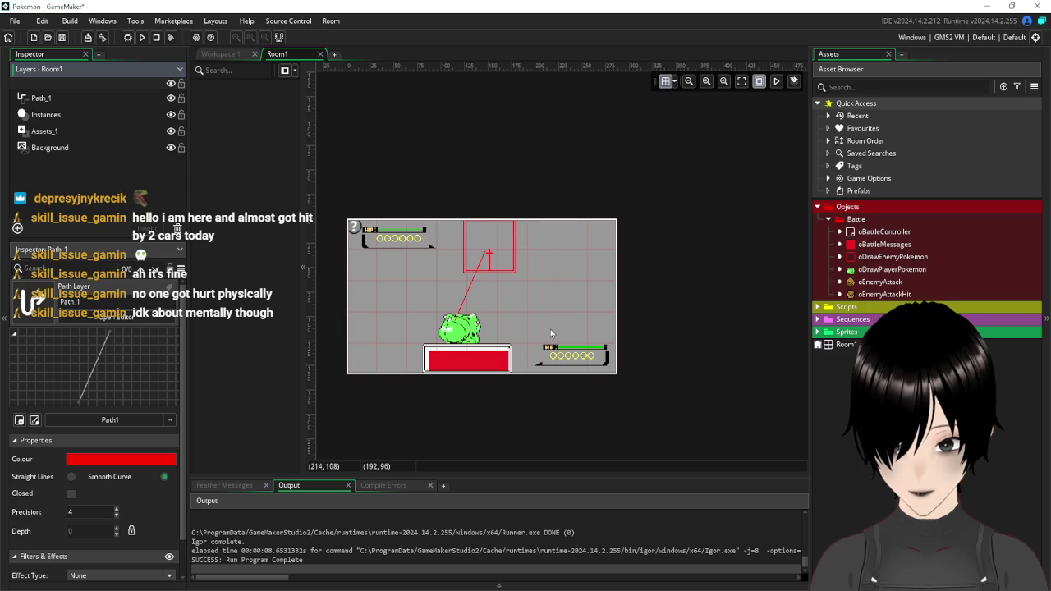
- Select the Path_1 layer and its path's top control point at (148, 32)
{"action": "left_click", "coordinate": [485, 257]}
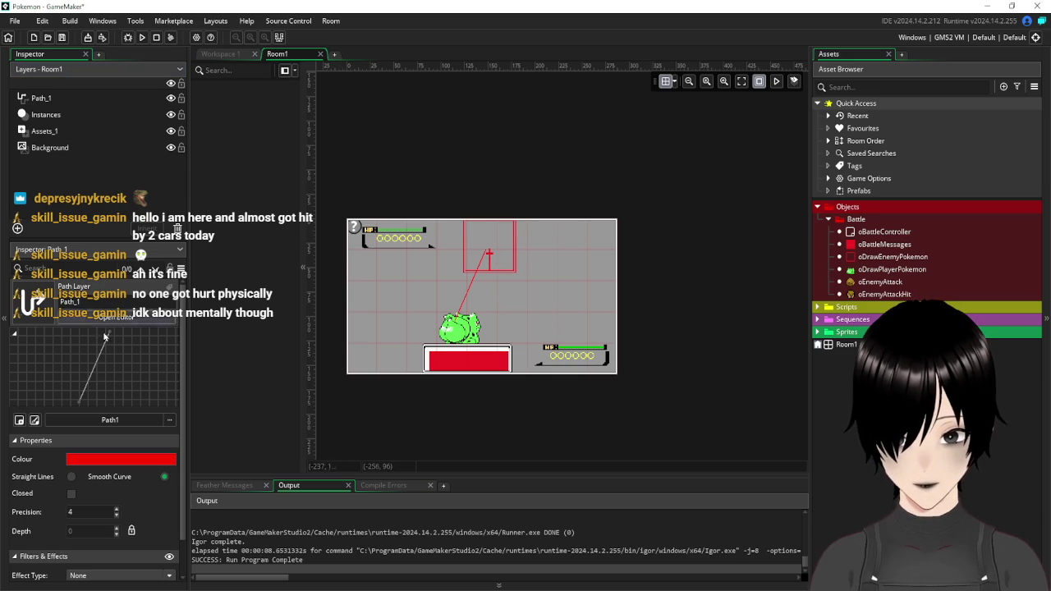
{"action": "scroll", "coordinate": [474, 298], "scroll_direction": "up", "scroll_amount": 6}
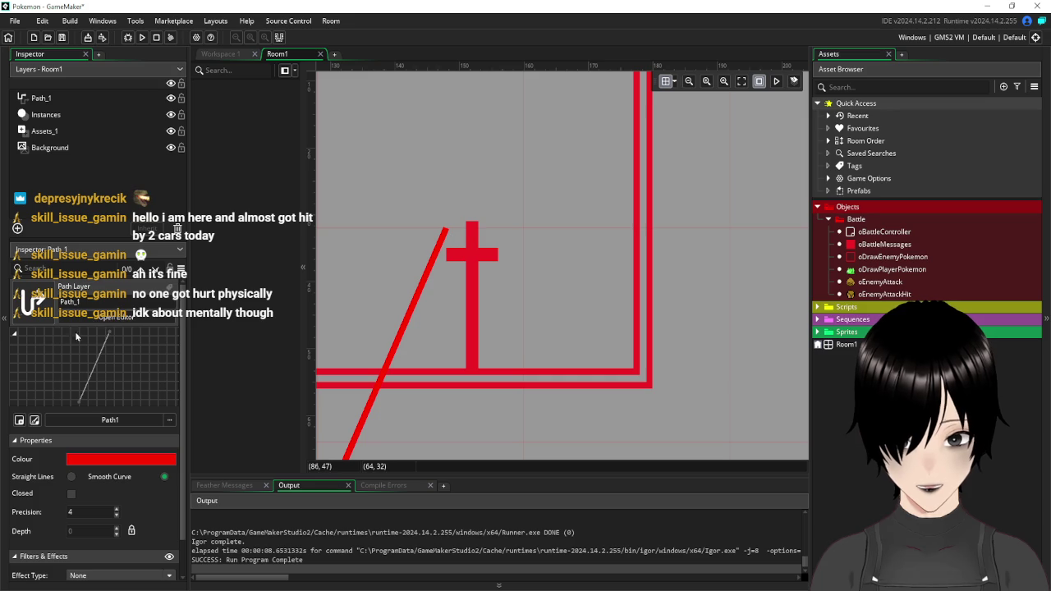
{"action": "left_click", "coordinate": [110, 335]}
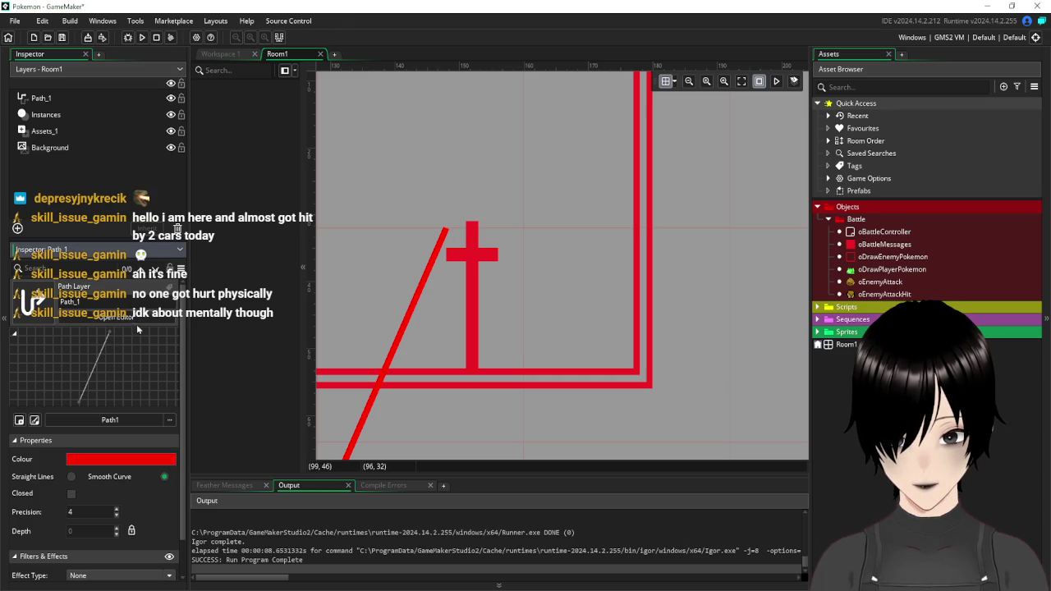
{"action": "left_click", "coordinate": [380, 255]}
{"action": "left_click", "coordinate": [446, 232]}
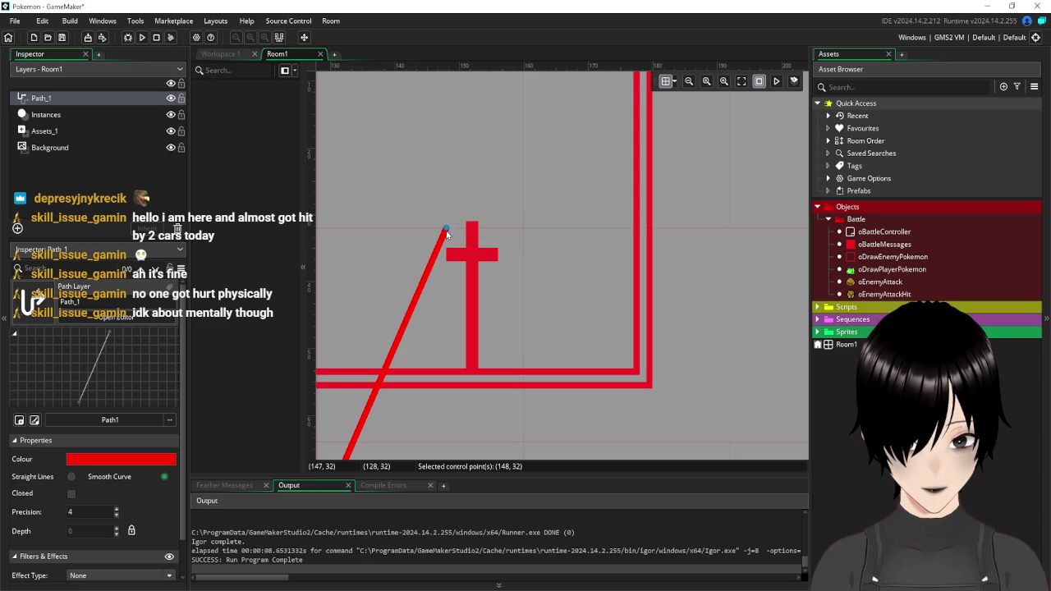
- Set the room grid to 8 and move Path1's top point to (152, 32)
{"action": "left_click", "coordinate": [674, 83]}
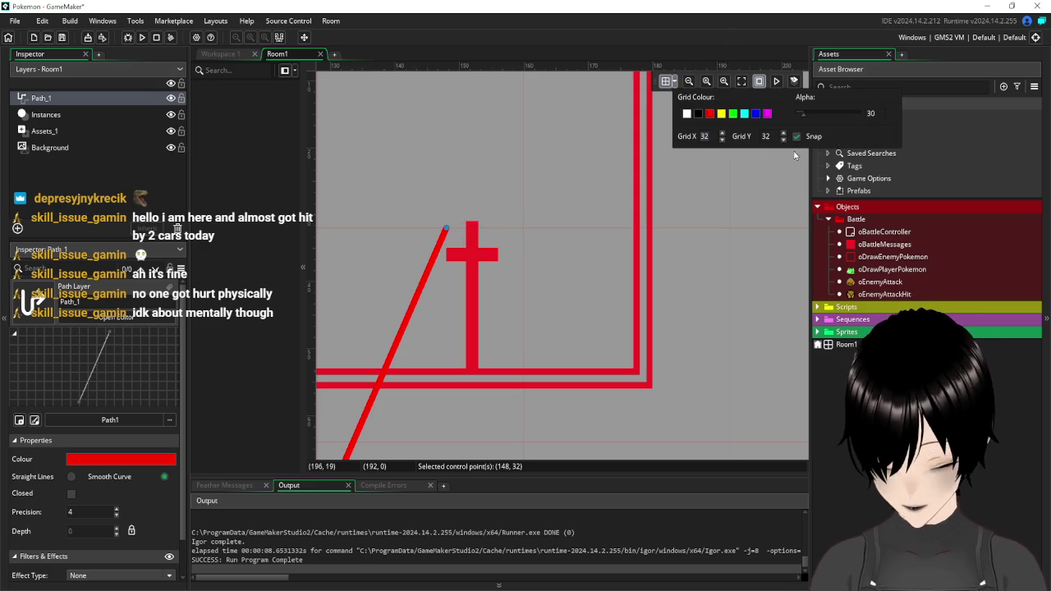
{"action": "type", "text": "8"}
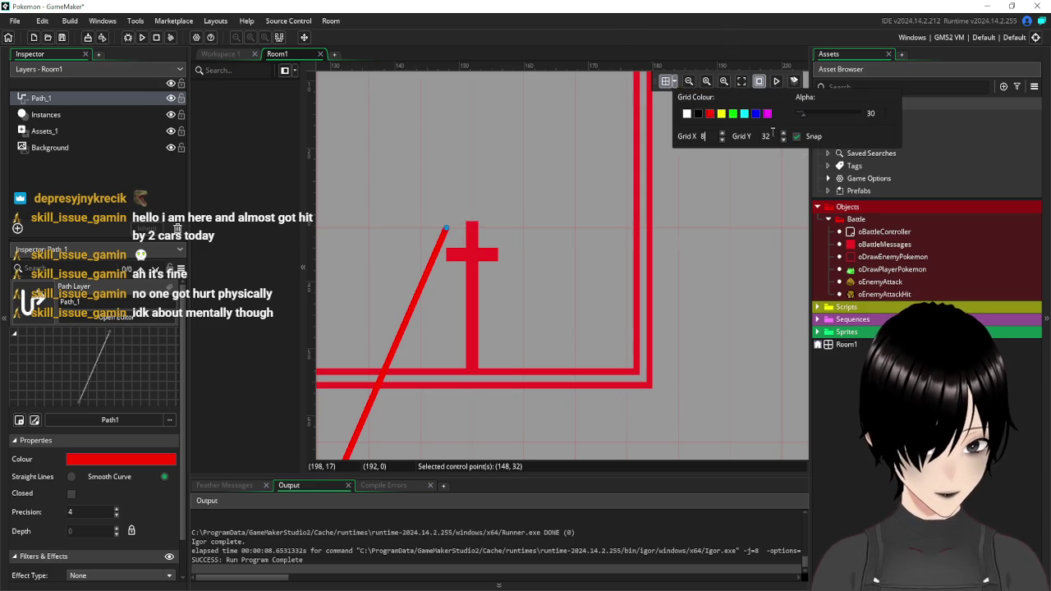
{"action": "mouse_move", "coordinate": [574, 237]}
{"action": "left_mouse_down"}
{"action": "mouse_move", "coordinate": [538, 240]}
{"action": "mouse_move", "coordinate": [572, 232]}
{"action": "left_mouse_up"}
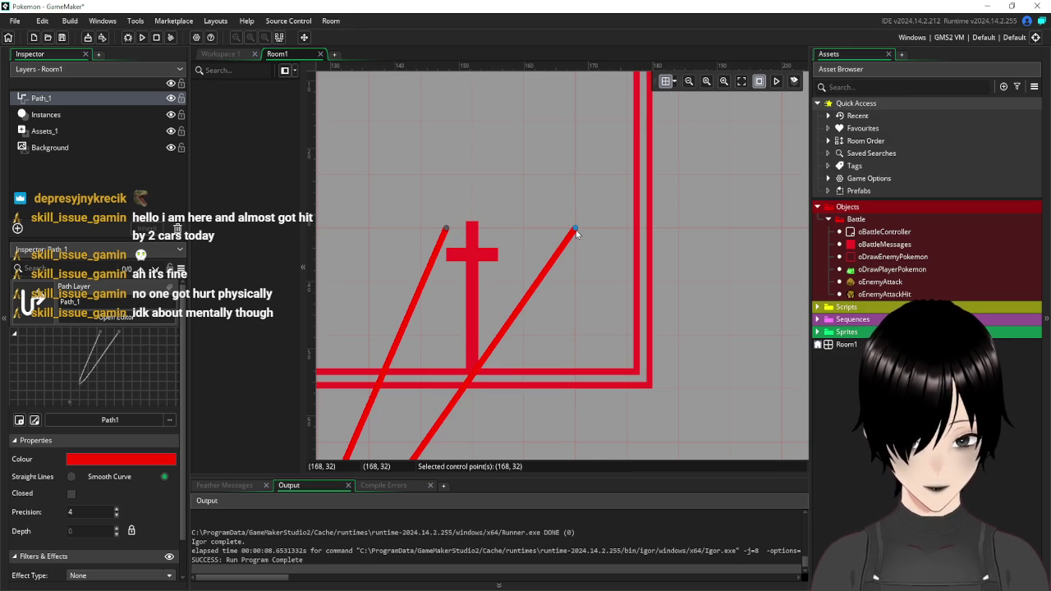
{"action": "key", "text": "Delete"}
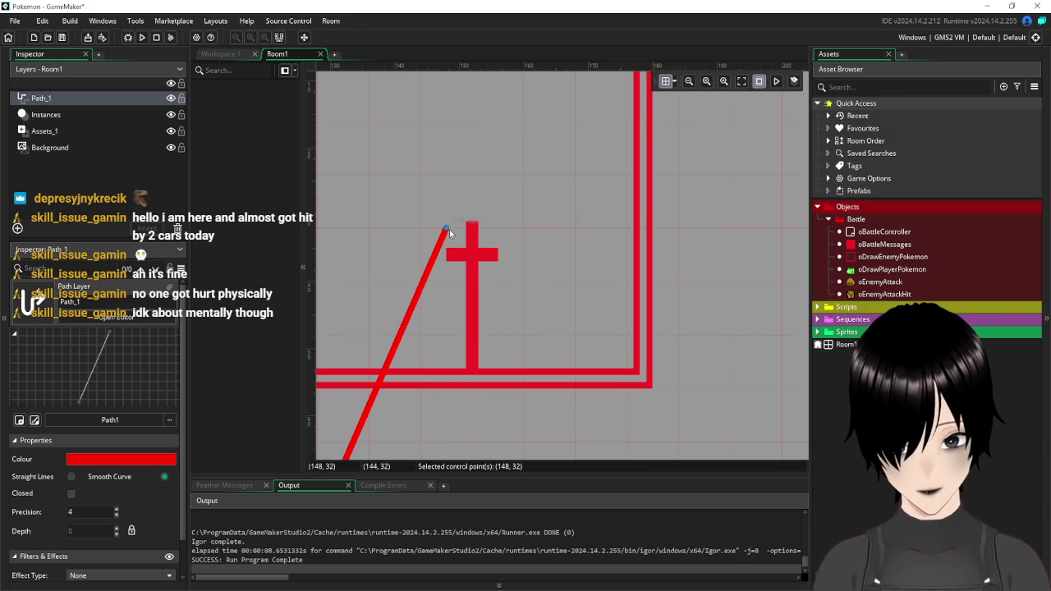
{"action": "mouse_move", "coordinate": [478, 239]}
{"action": "left_mouse_down"}
{"action": "mouse_move", "coordinate": [507, 238]}
{"action": "mouse_move", "coordinate": [450, 238]}
{"action": "left_mouse_up"}
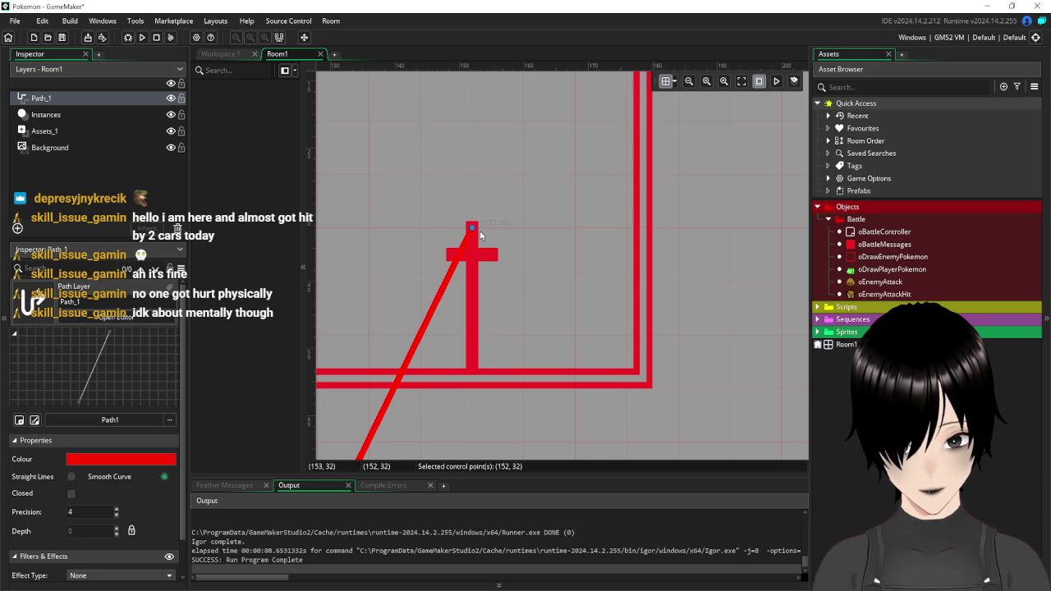
- Save the project and run the battle game to test the attack path
{"action": "scroll", "coordinate": [589, 267], "scroll_direction": "down", "scroll_amount": 4}
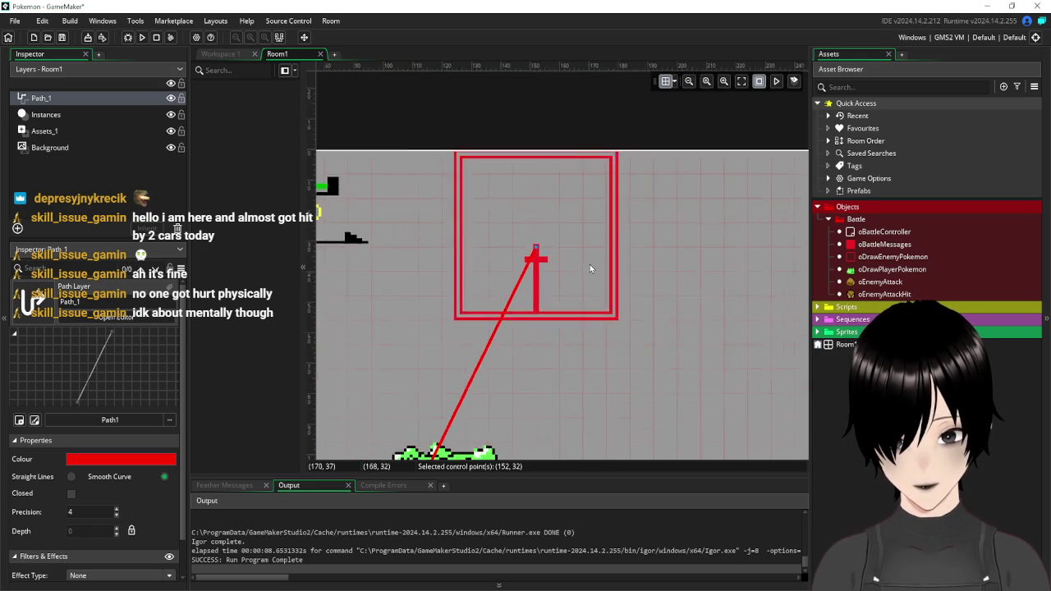
{"action": "mouse_move", "coordinate": [621, 360]}
{"action": "left_mouse_down"}
{"action": "mouse_move", "coordinate": [595, 364]}
{"action": "mouse_move", "coordinate": [610, 308]}
{"action": "left_mouse_up"}
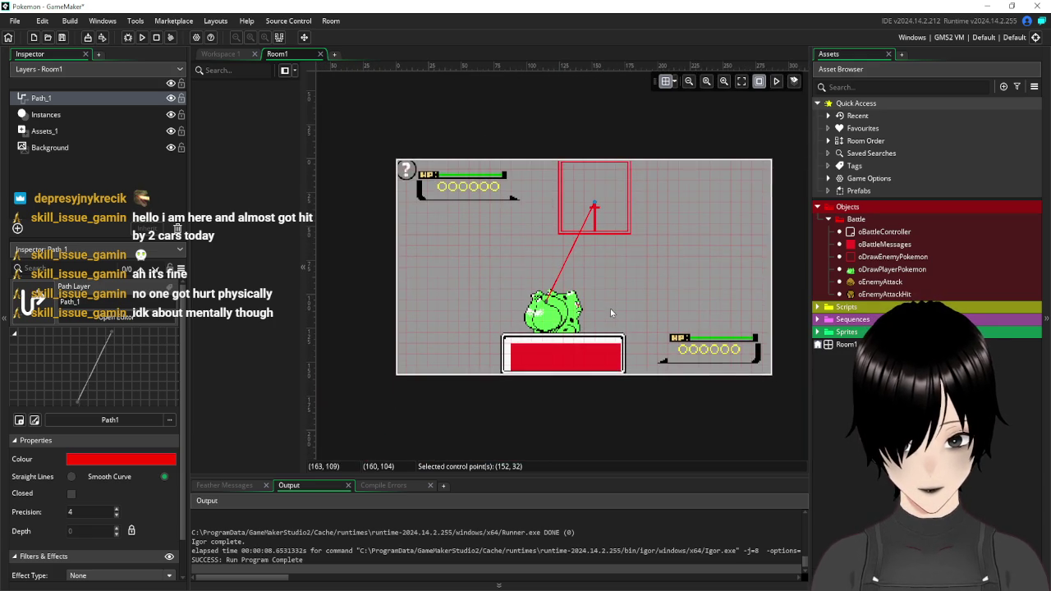
{"action": "left_click", "coordinate": [61, 37]}
{"action": "left_click", "coordinate": [142, 37]}
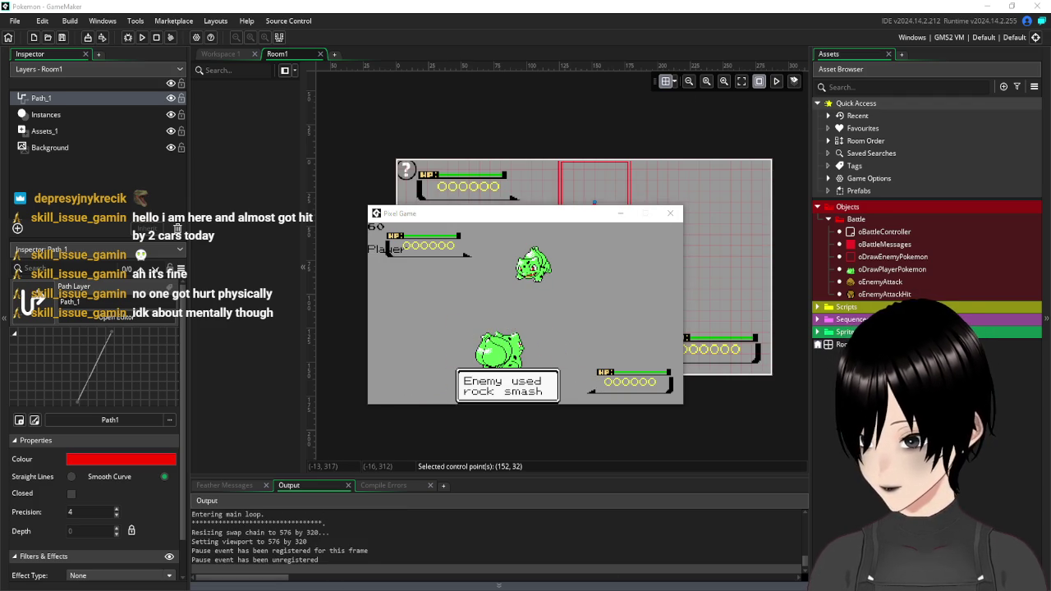
- Switch from the Room1 editor to the empty Workspace 1
{"action": "left_click", "coordinate": [220, 55]}
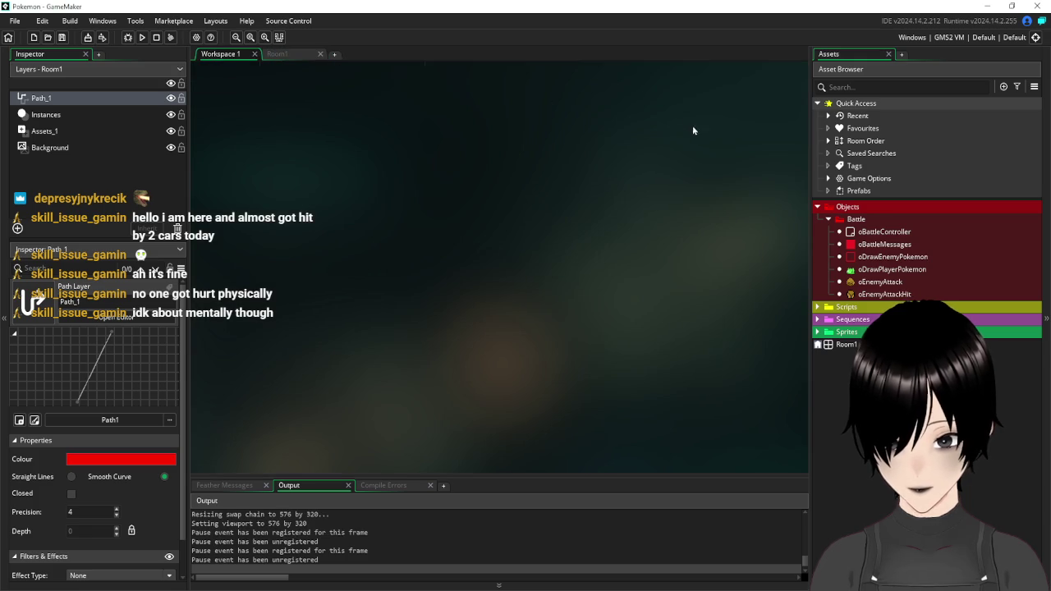
{"action": "left_click", "coordinate": [296, 58]}
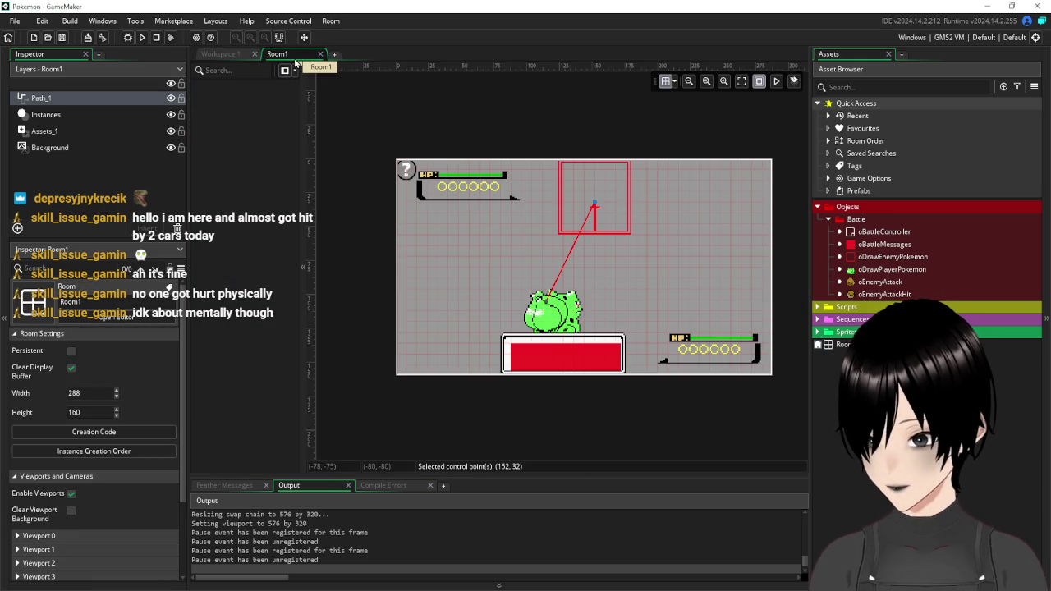
{"action": "left_click", "coordinate": [220, 54]}
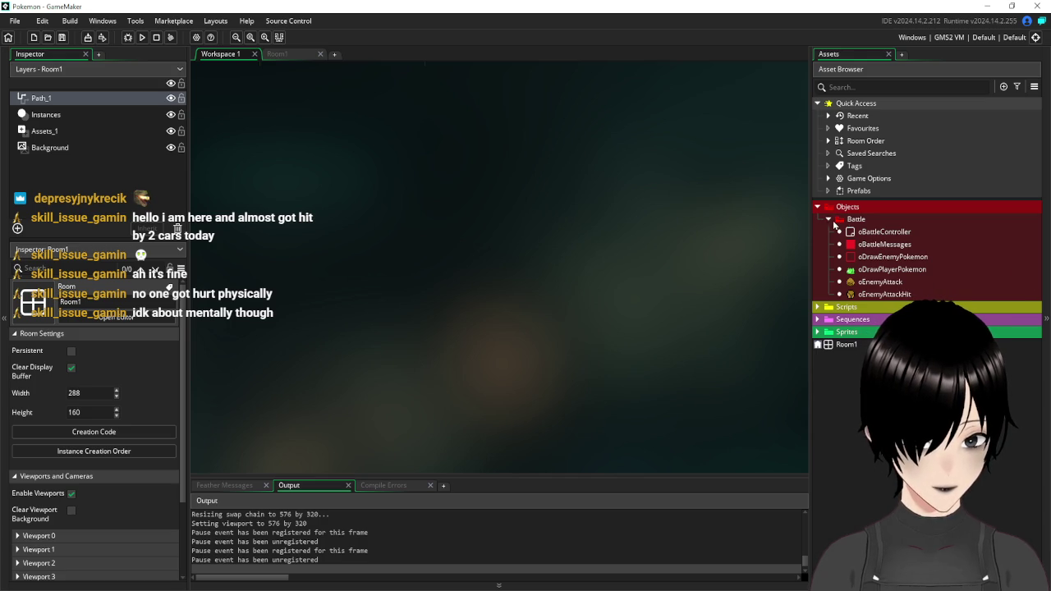
- Create two groups named Enemy and Player inside the Battle folder
{"action": "right_click", "coordinate": [862, 223]}
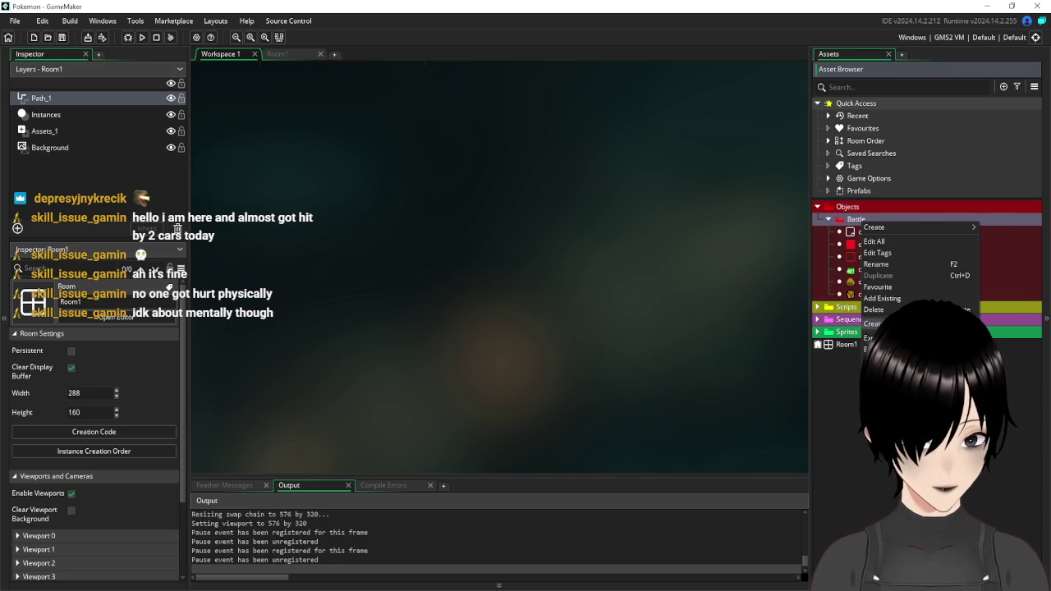
{"action": "left_click", "coordinate": [871, 323]}
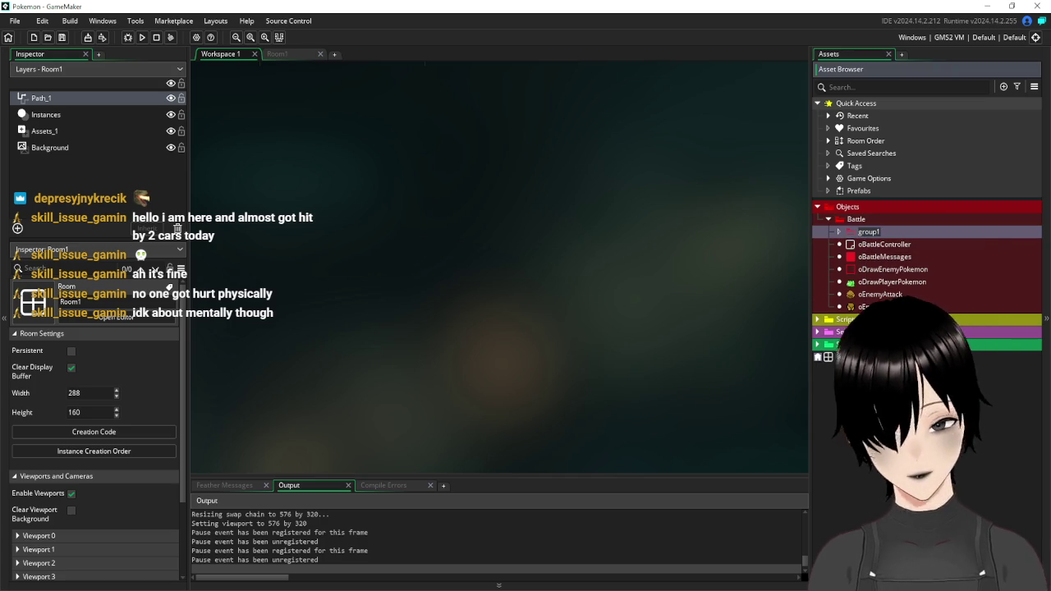
{"action": "type", "text": "Enemy"}
{"action": "key", "text": "Return"}
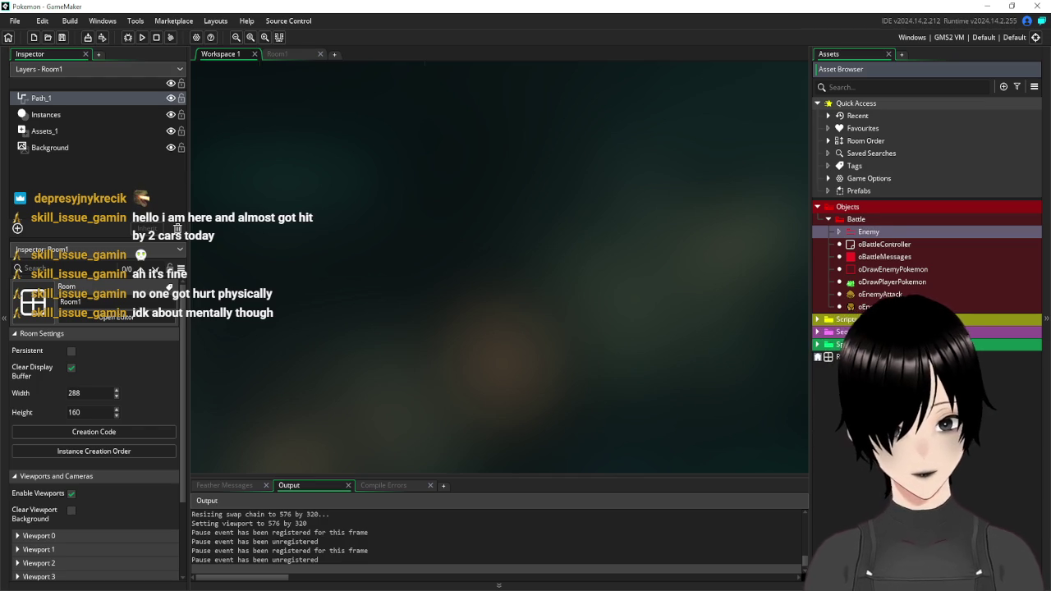
{"action": "right_click", "coordinate": [862, 220]}
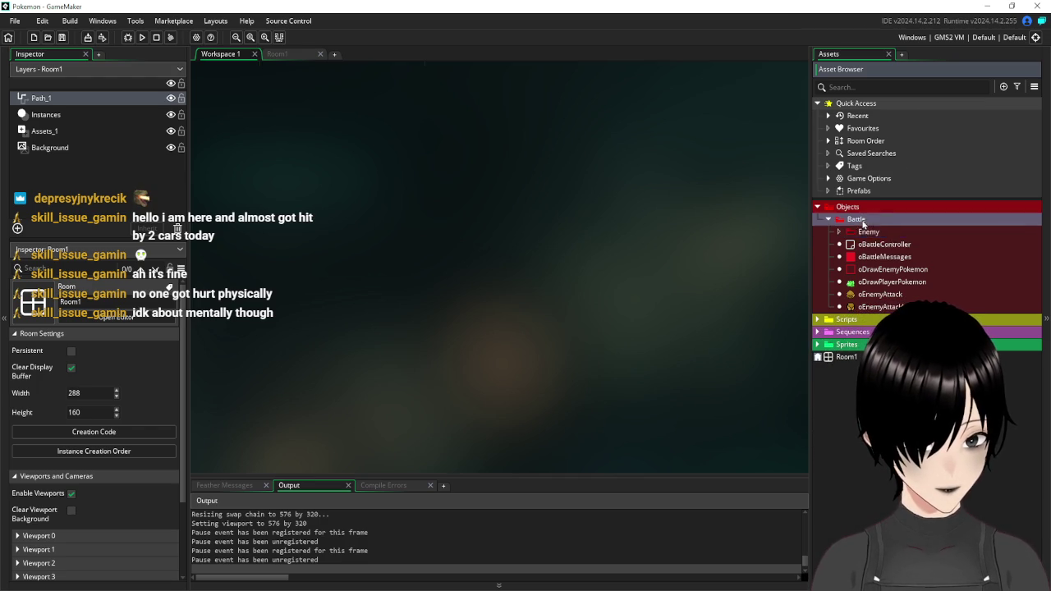
{"action": "mouse_move", "coordinate": [914, 224]}
{"action": "left_click", "coordinate": [920, 322]}
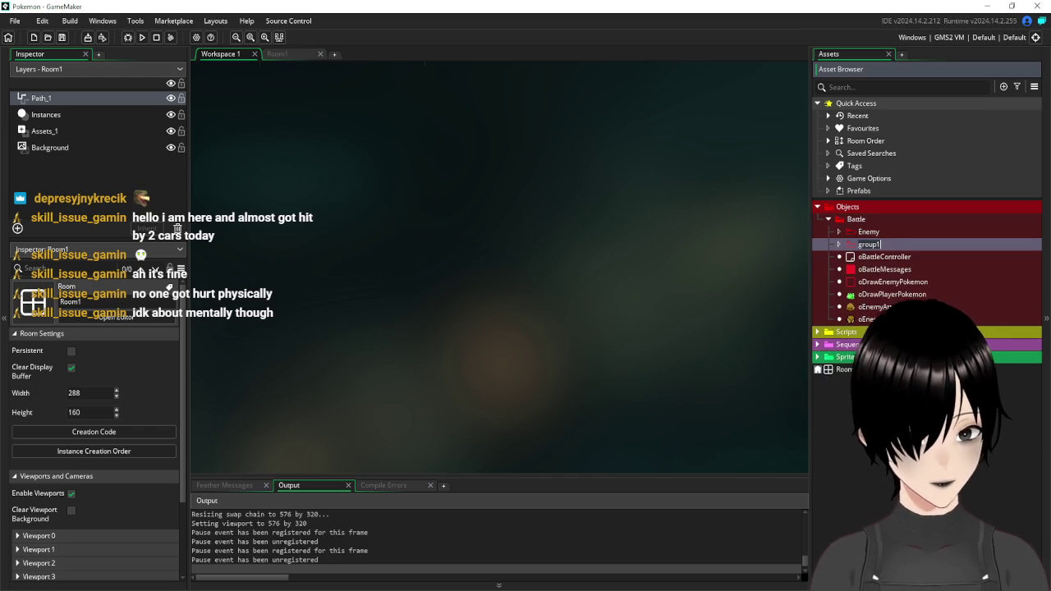
{"action": "type", "text": "Player"}
{"action": "key", "text": "Return"}
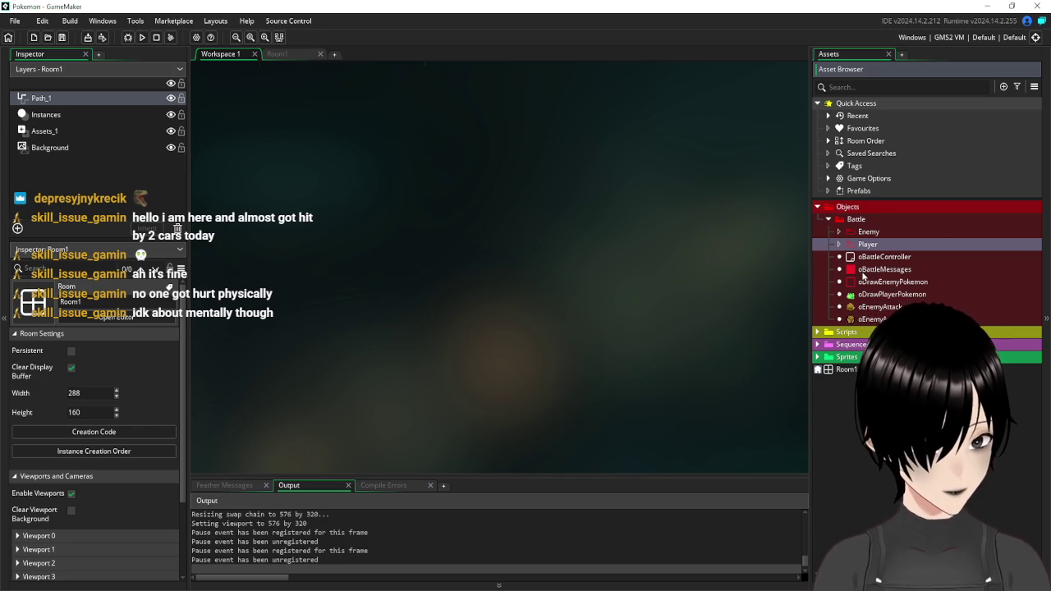
- Move oDrawEnemyPokemon, oEnemyAttack and oEnemyAttackHit into the Enemy group
{"action": "left_click", "coordinate": [915, 282]}
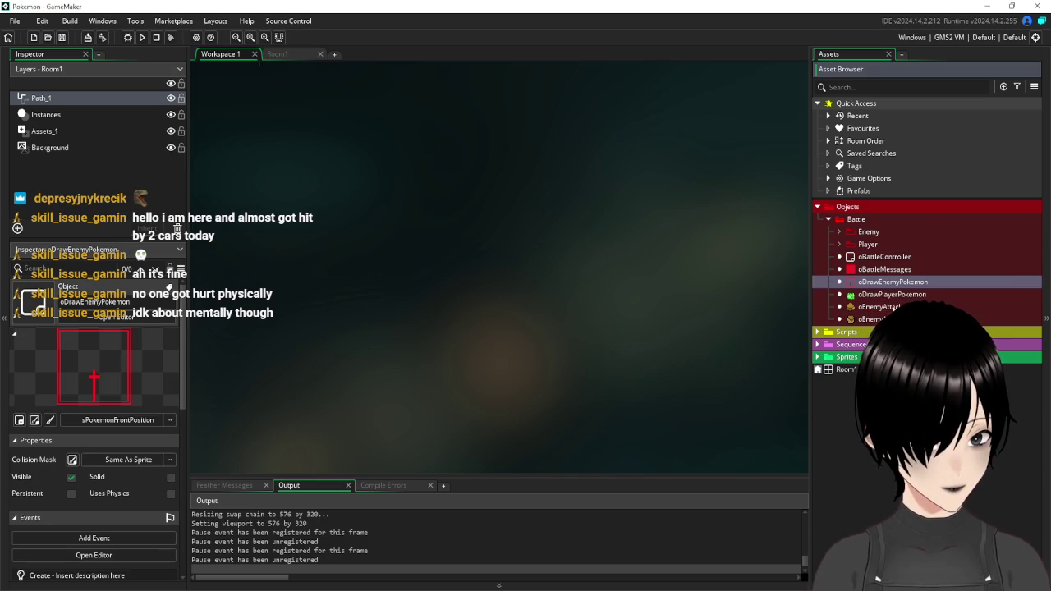
{"action": "left_click", "coordinate": [879, 306], "text": "ctrl"}
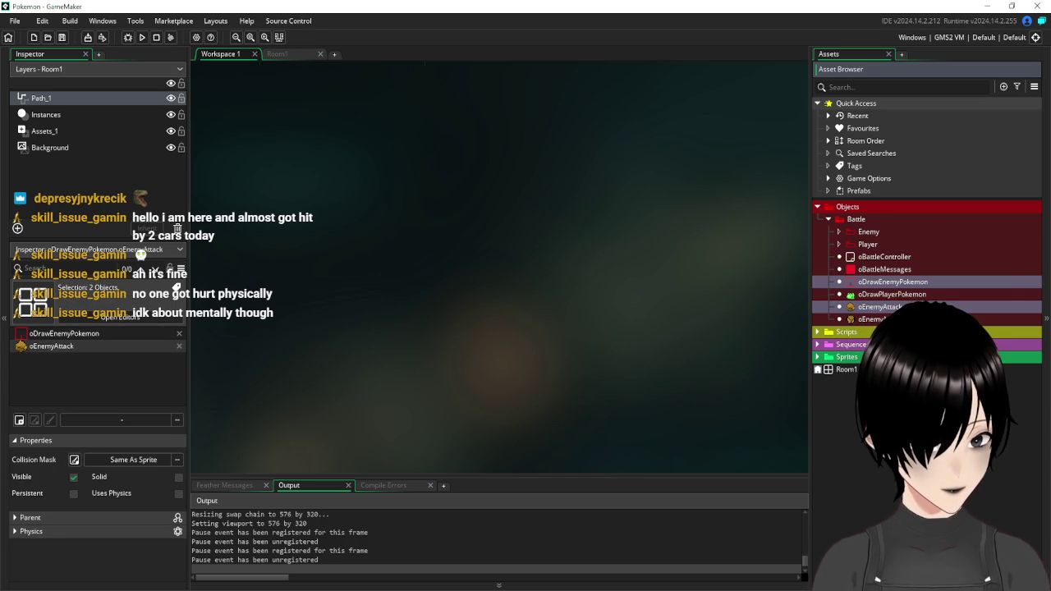
{"action": "left_click", "coordinate": [879, 318], "text": "ctrl"}
{"action": "left_click_drag", "start_coordinate": [890, 287], "coordinate": [881, 236]}
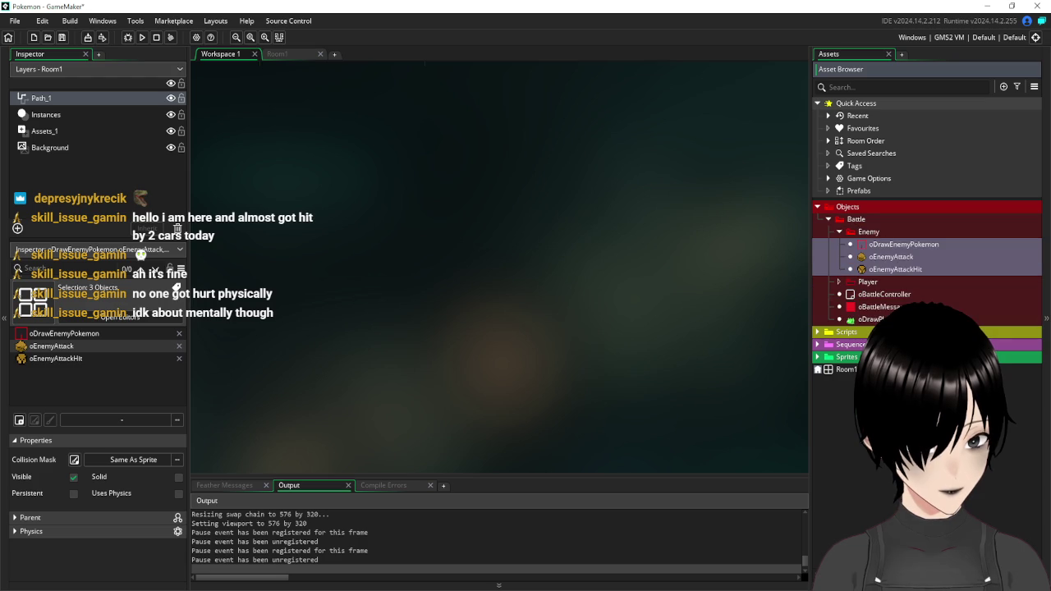
{"action": "left_click", "coordinate": [895, 270]}
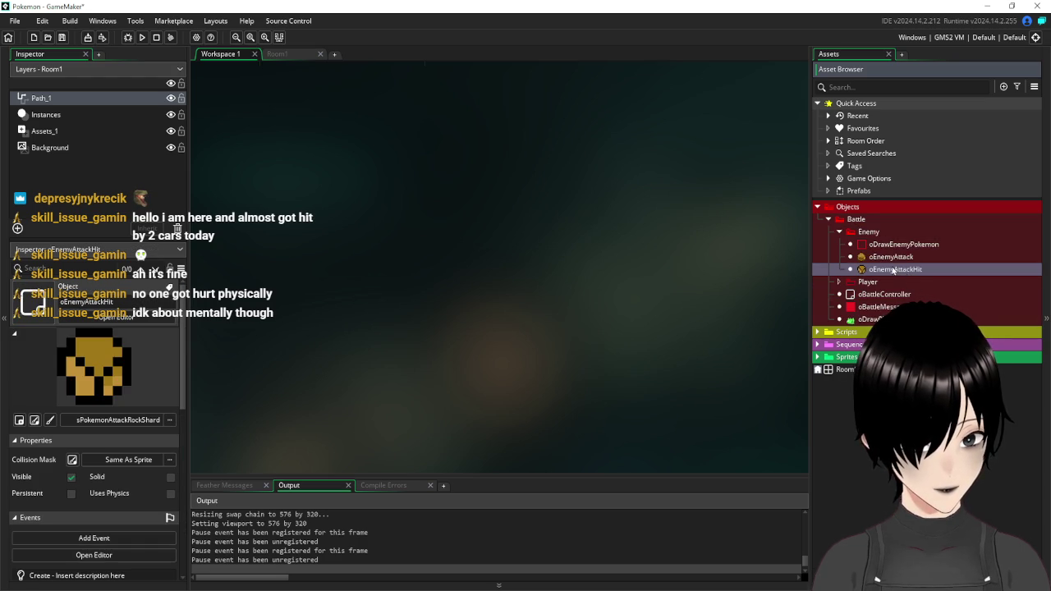
- Rename the oEnemyAttackHit object to oAttackShard, then move oDrawPlayerPokemon into Battle/Player
{"action": "right_click", "coordinate": [893, 271]}
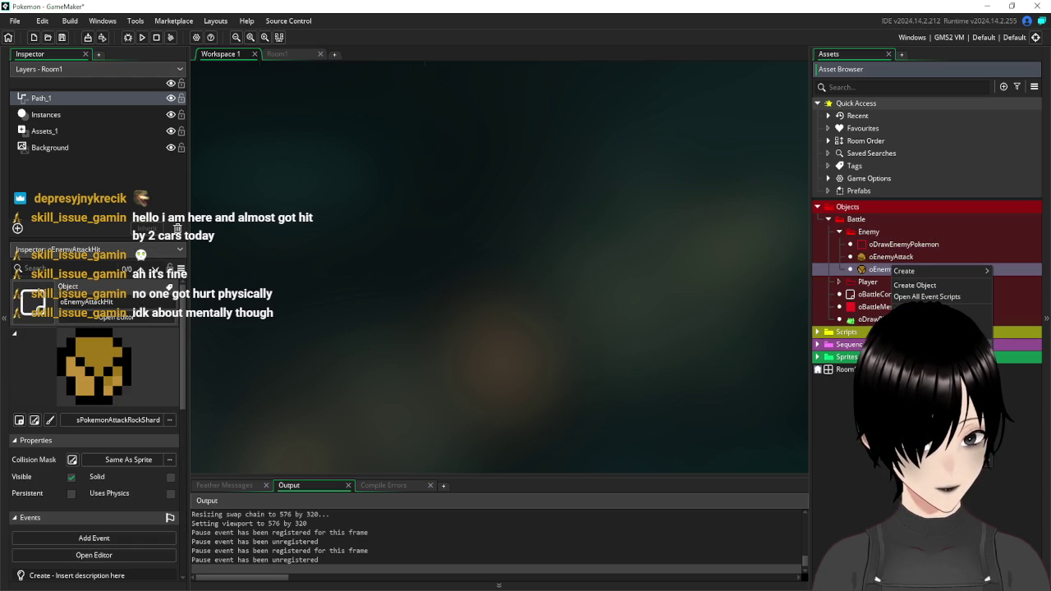
{"action": "left_click", "coordinate": [892, 269]}
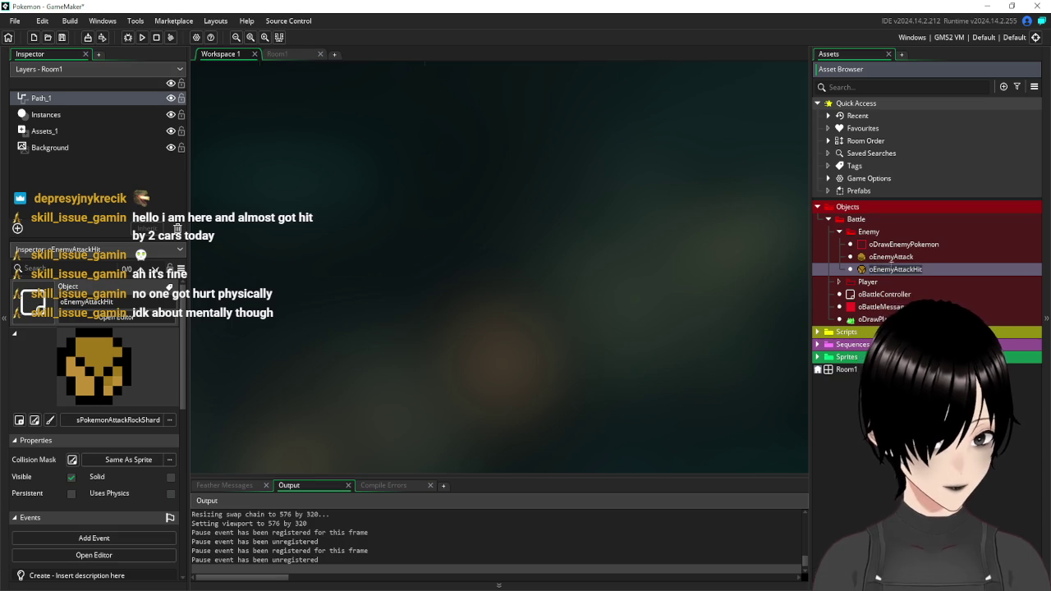
{"action": "key", "text": "Return"}
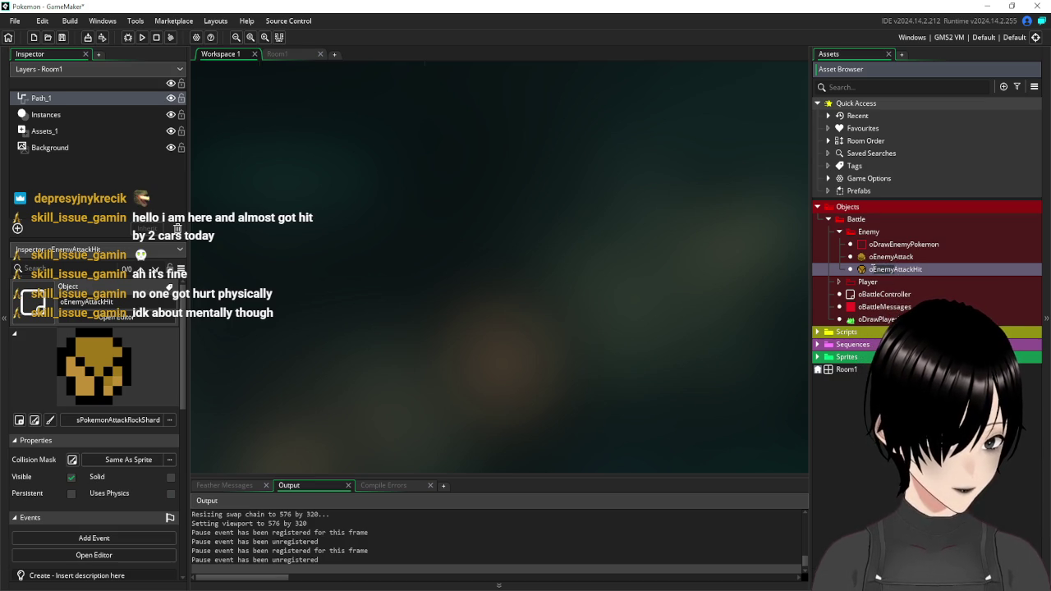
{"action": "key", "text": "Delete"}
{"action": "key", "text": "Delete"}
{"action": "key", "text": "Delete"}
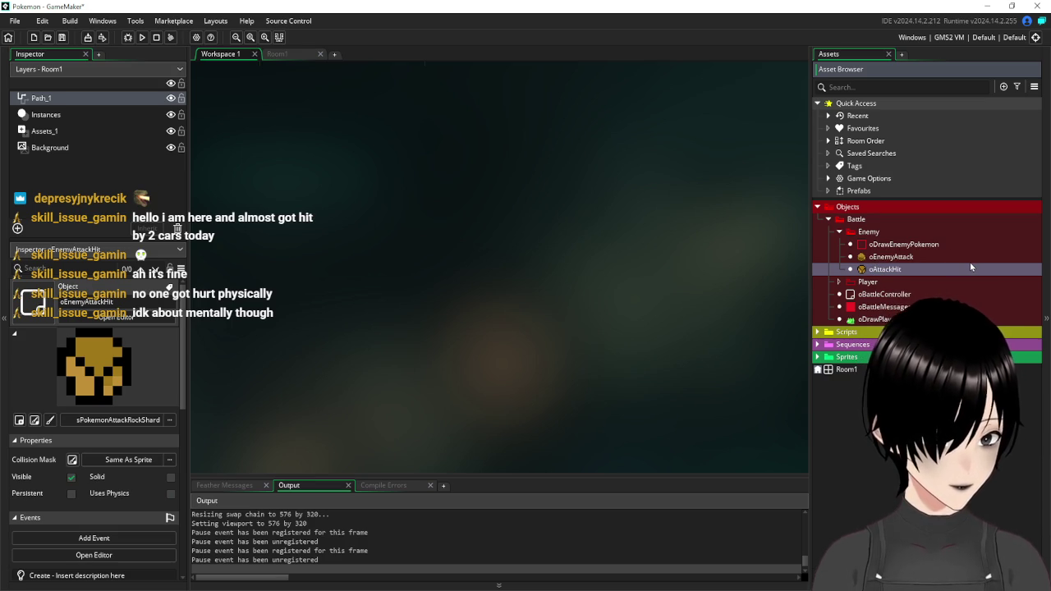
{"action": "key", "text": "End"}
{"action": "key", "text": "BackSpace"}
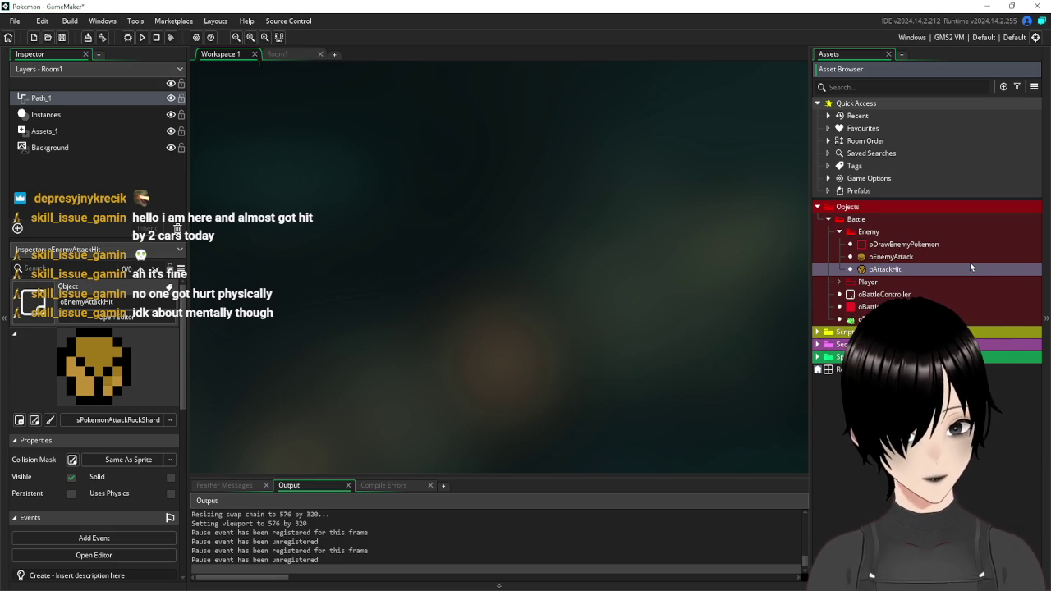
{"action": "key", "text": "BackSpace"}
{"action": "key", "text": "BackSpace"}
{"action": "key", "text": "BackSpace"}
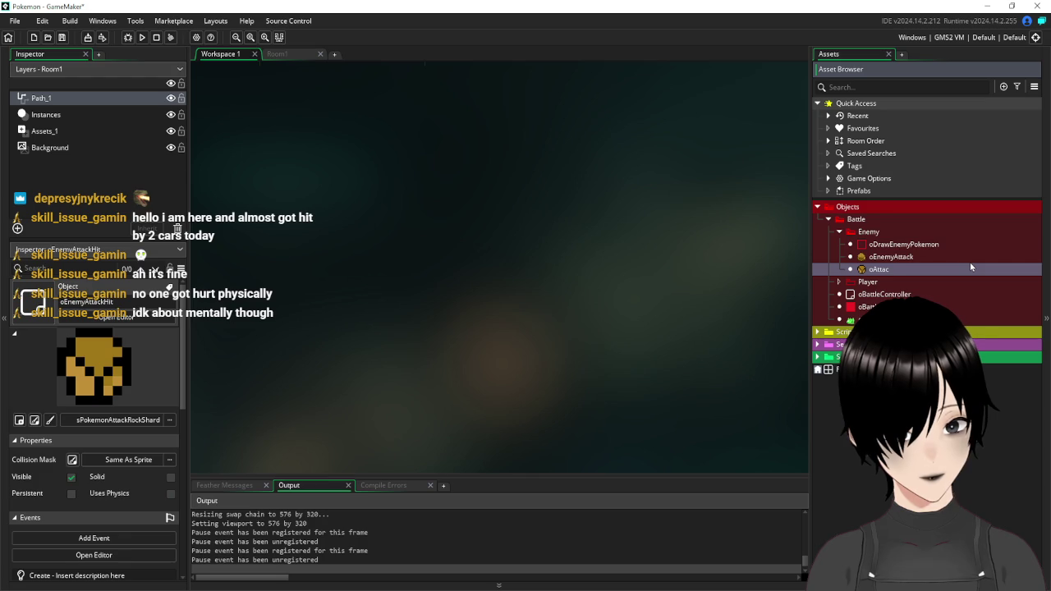
{"action": "type", "text": "kShard"}
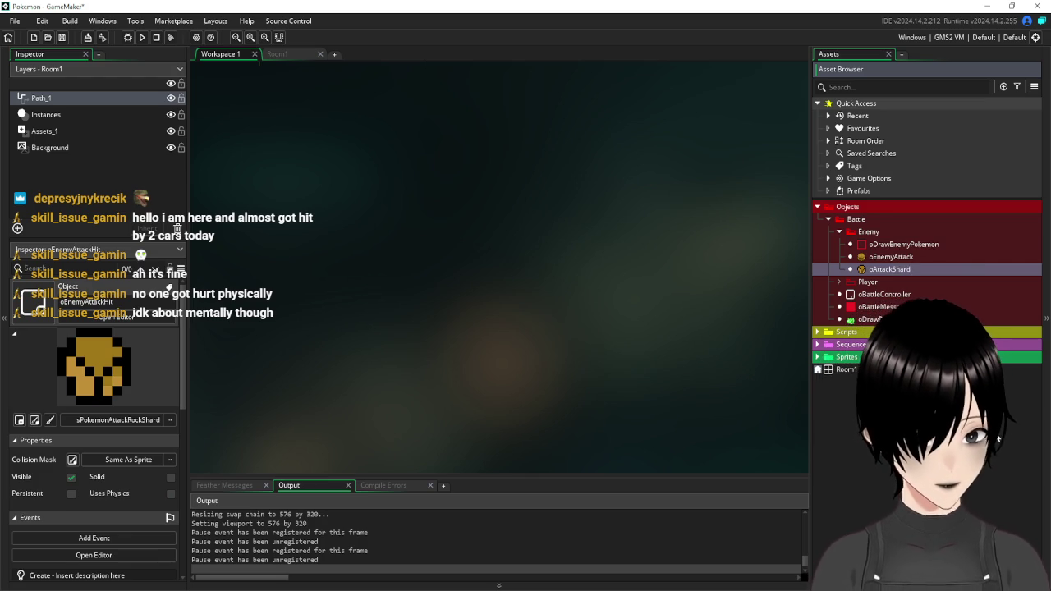
{"action": "key", "text": "Return"}
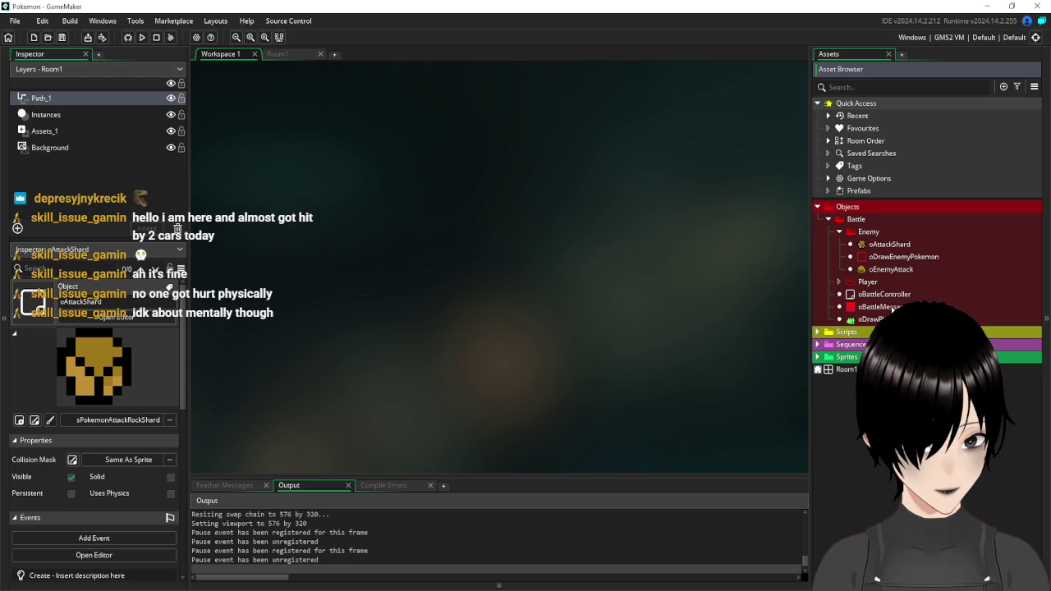
{"action": "left_click", "coordinate": [872, 318]}
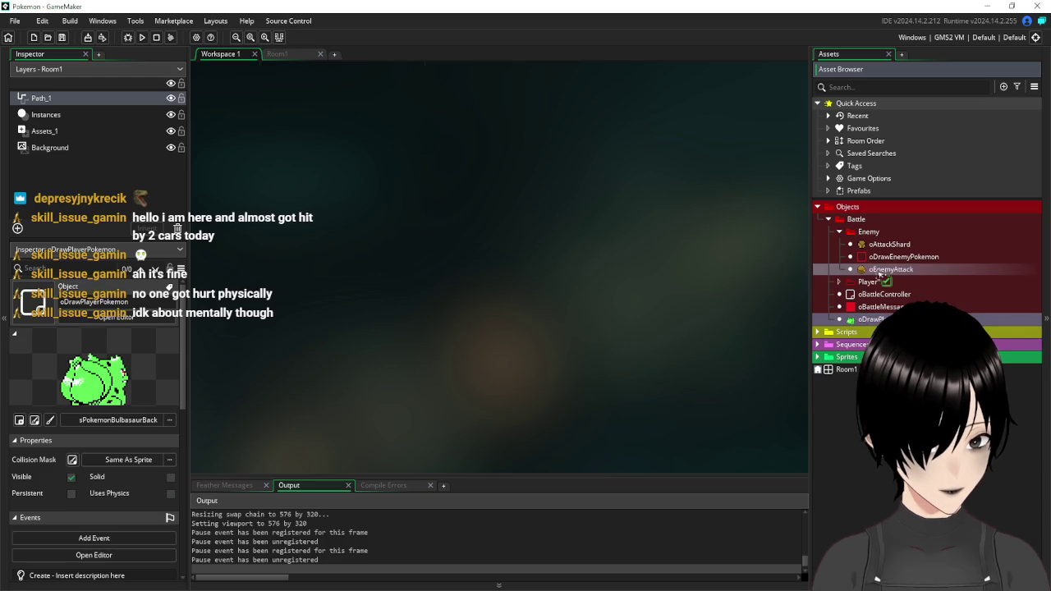
{"action": "left_click_drag", "start_coordinate": [881, 283], "coordinate": [879, 282]}
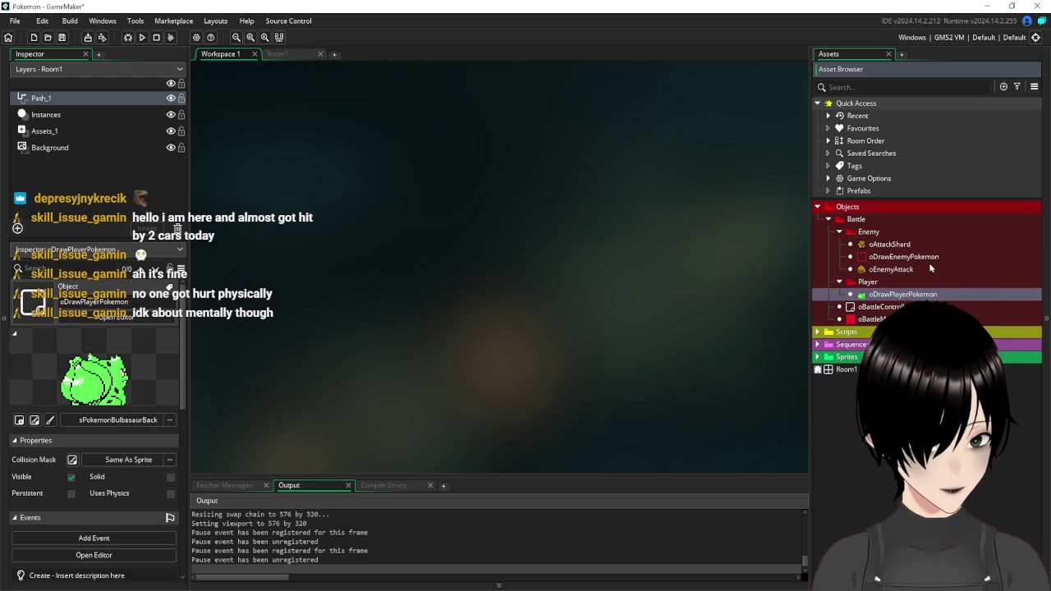
- Open the oAttackShard and oEnemyAttack object editors
{"action": "double_click", "coordinate": [898, 244]}
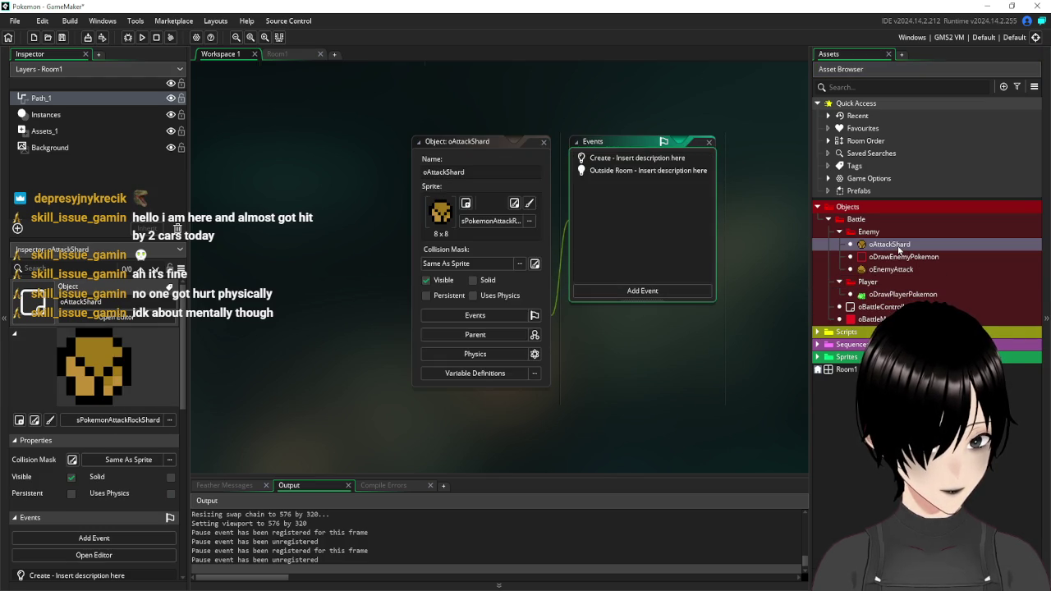
{"action": "left_click", "coordinate": [877, 271]}
{"action": "double_click", "coordinate": [649, 300]}
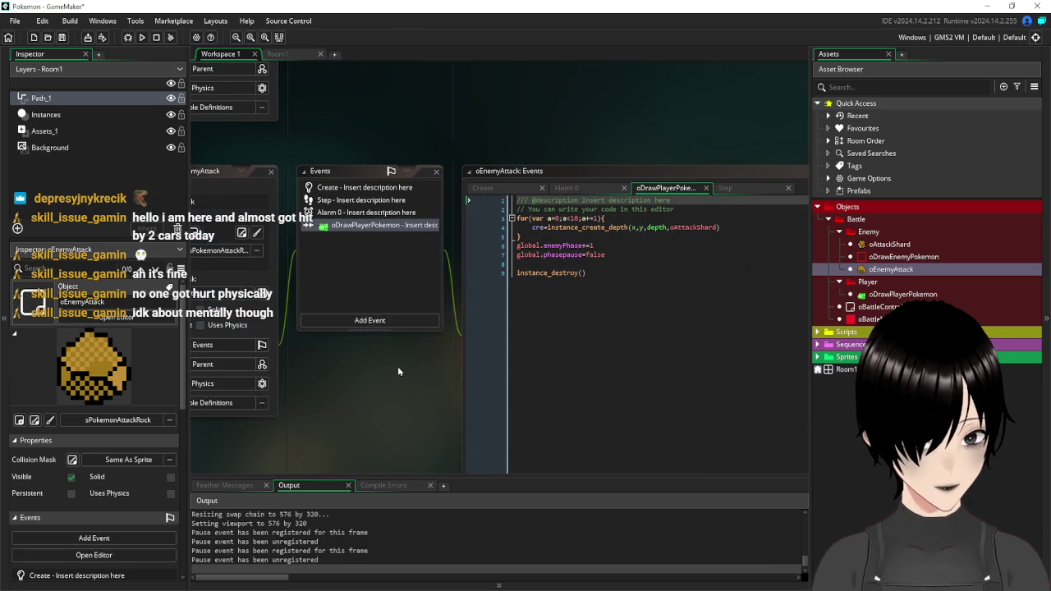
{"action": "left_click_drag", "start_coordinate": [398, 369], "coordinate": [469, 372]}
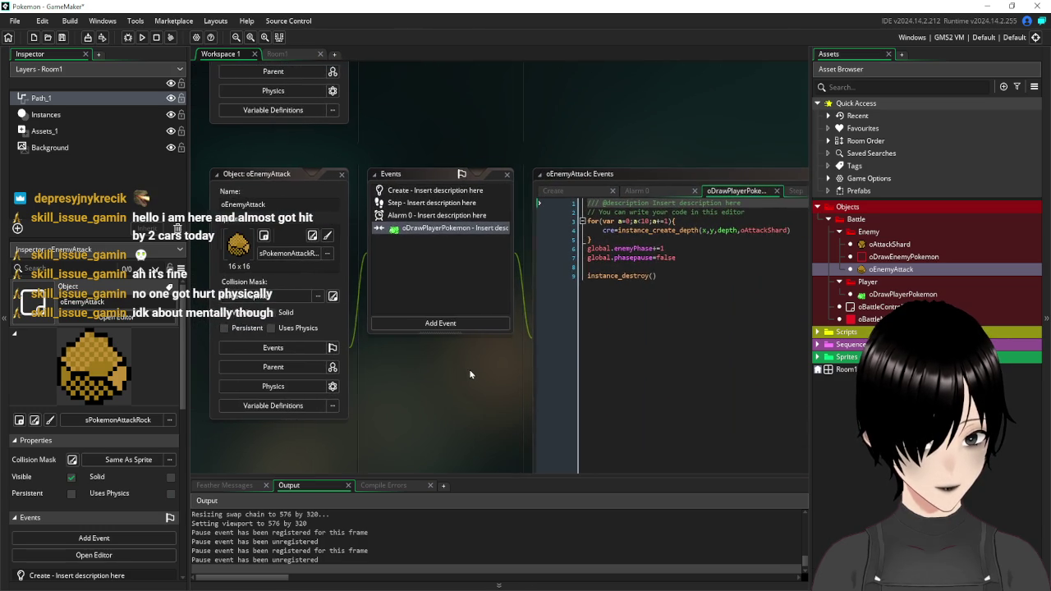
- Delete the enemyPhase and phasepause lines from oEnemyAttack's event code, then test-run the game
{"action": "left_click", "coordinate": [427, 217]}
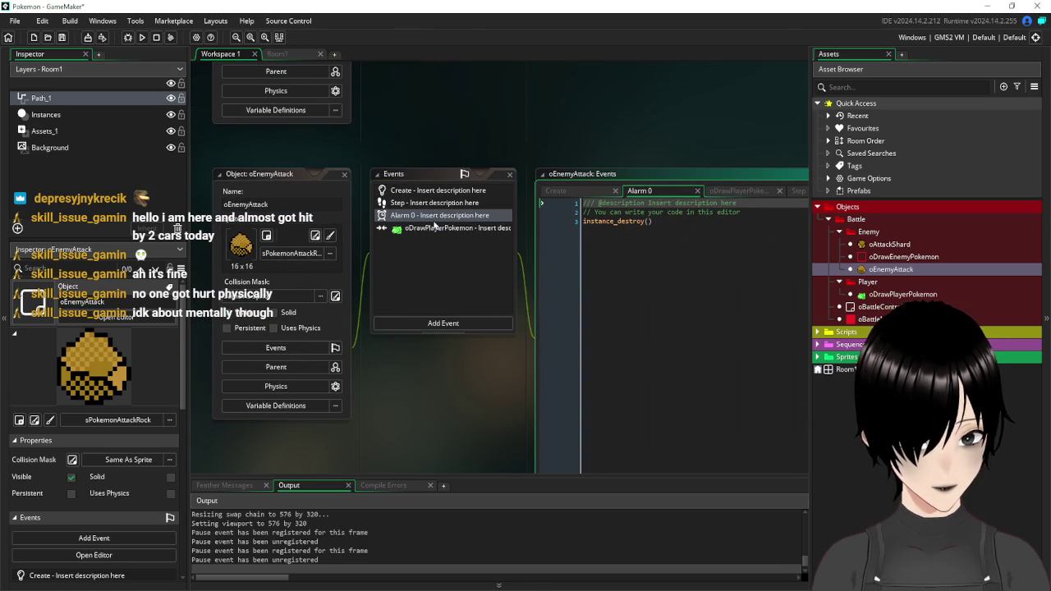
{"action": "left_click", "coordinate": [435, 228]}
{"action": "left_click_drag", "start_coordinate": [546, 260], "coordinate": [546, 250]}
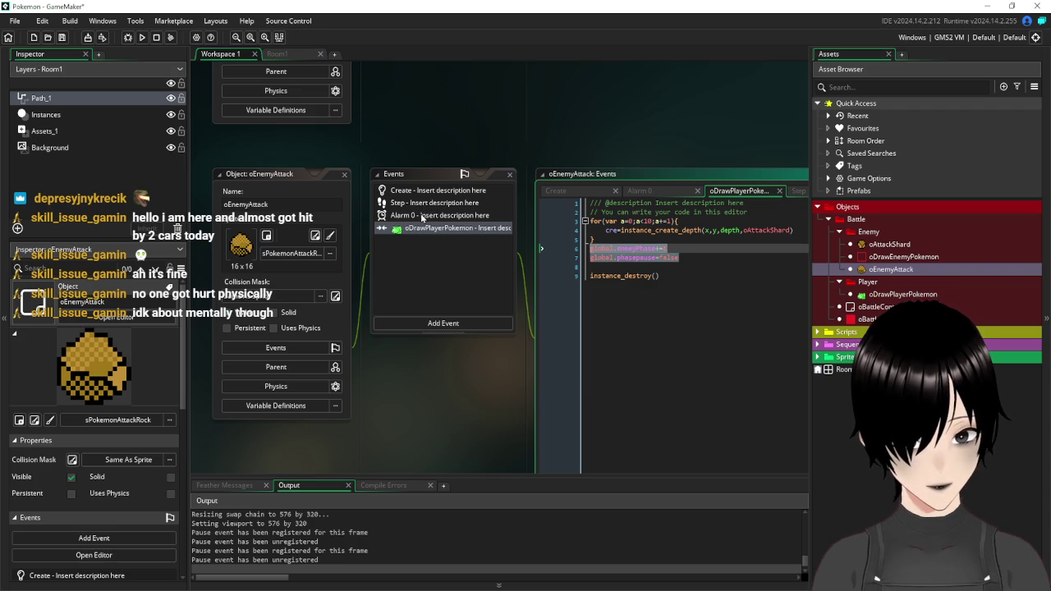
{"action": "left_click", "coordinate": [606, 283]}
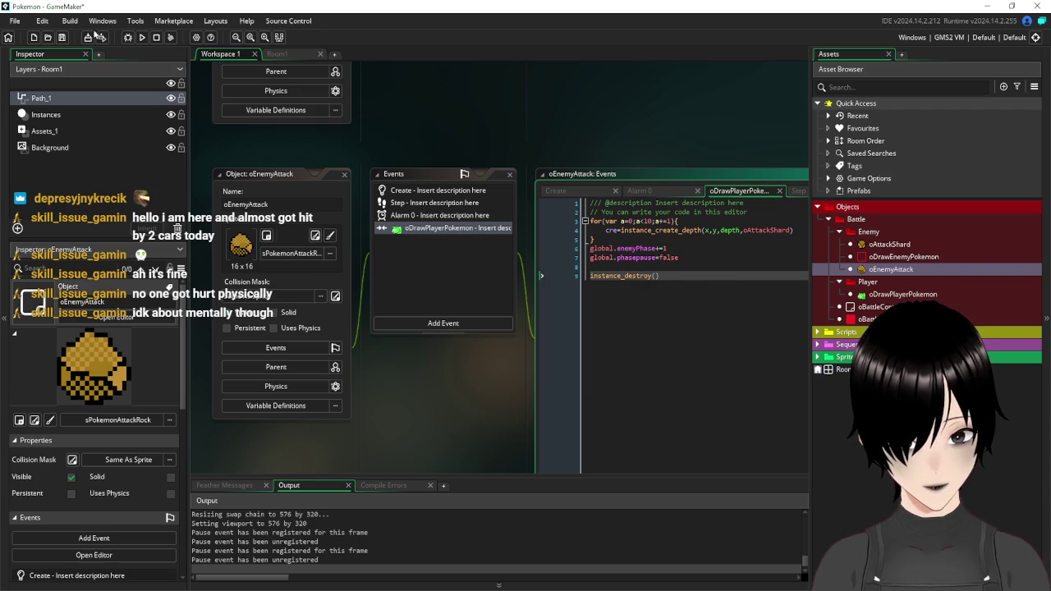
{"action": "key", "text": "F5"}
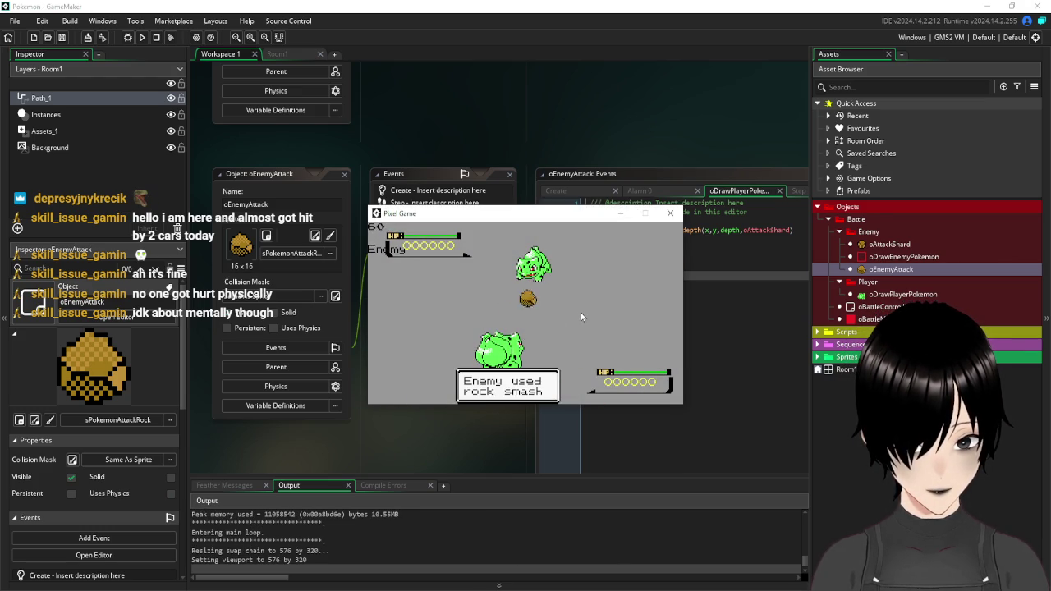
{"action": "left_click", "coordinate": [670, 213]}
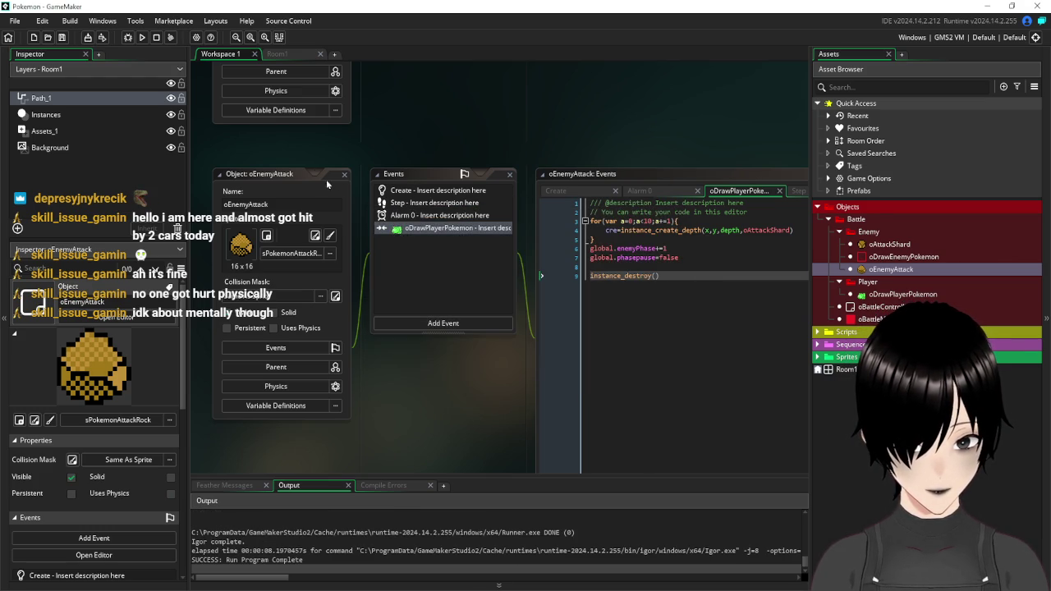
- Close the oEnemyAttack, oAttackShard, oBattleController, oBattleMessages and leftover sprite windows
{"action": "left_click", "coordinate": [344, 174]}
{"action": "scroll", "coordinate": [374, 161], "scroll_direction": "up", "scroll_amount": 3}
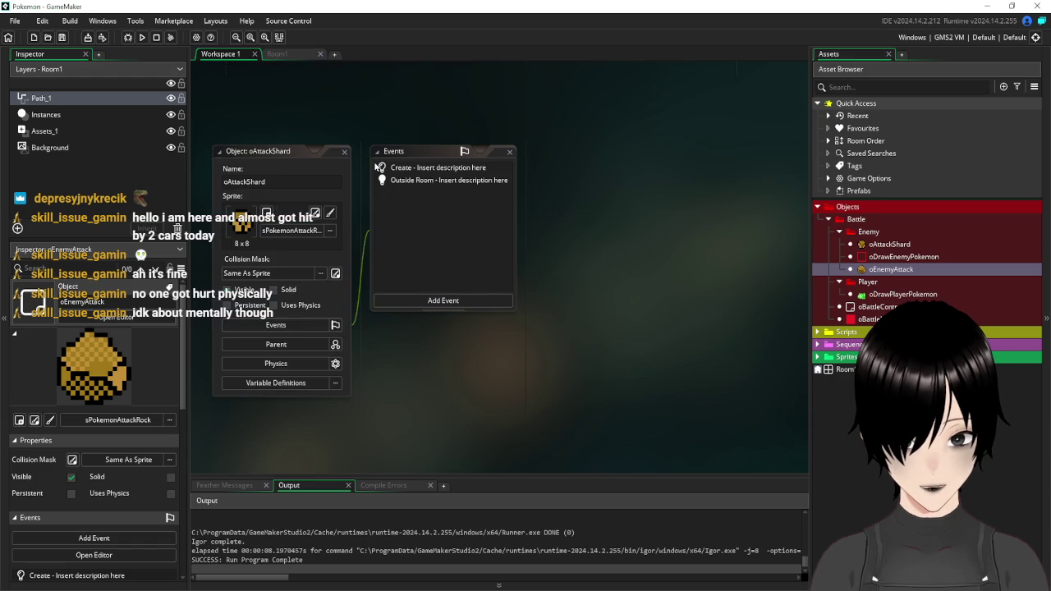
{"action": "left_click", "coordinate": [345, 151]}
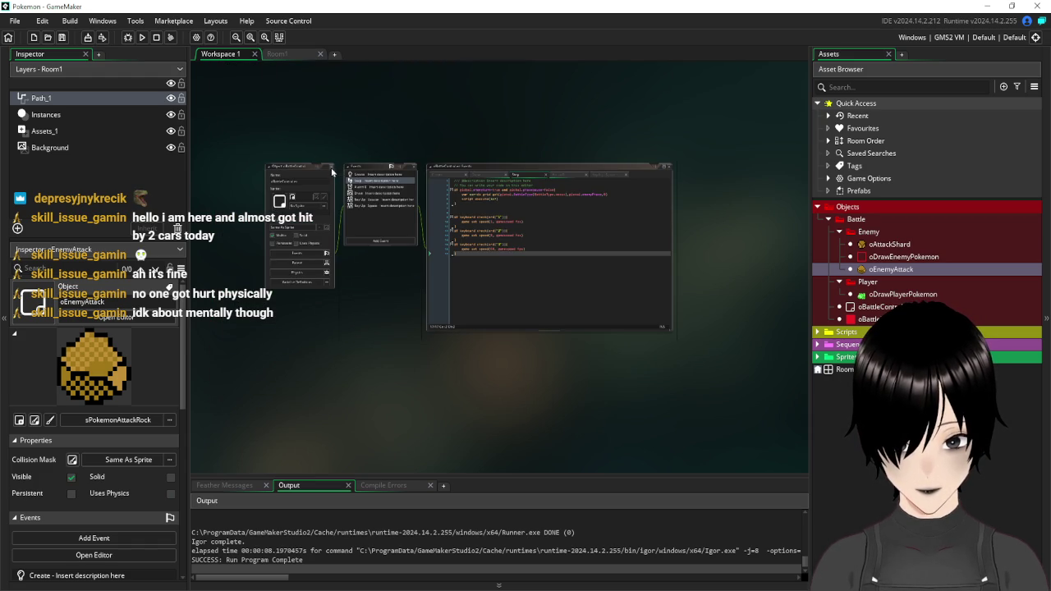
{"action": "left_click", "coordinate": [330, 167]}
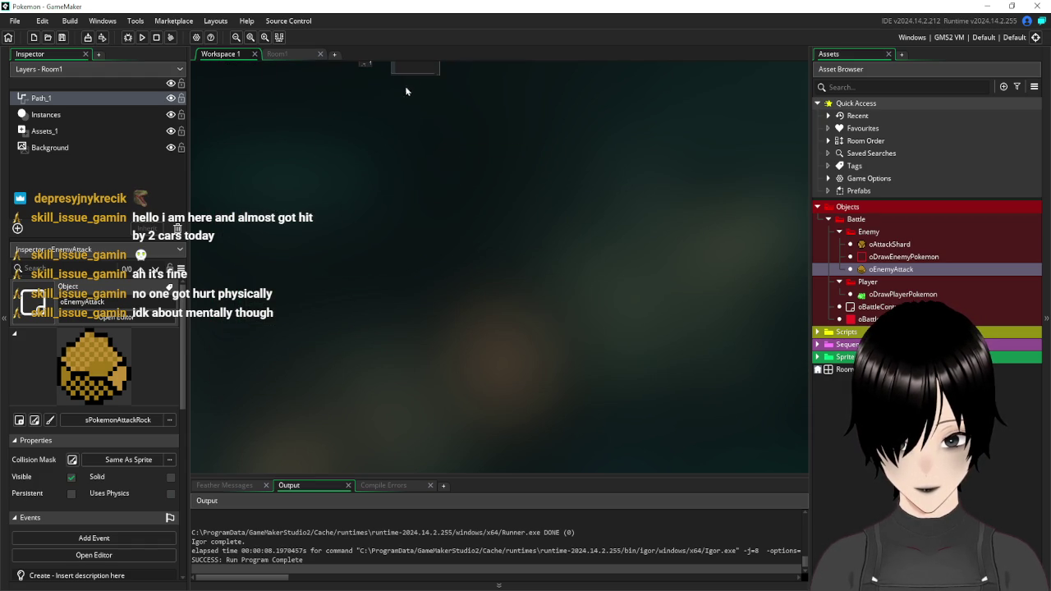
{"action": "scroll", "coordinate": [359, 258], "scroll_direction": "up", "scroll_amount": 3}
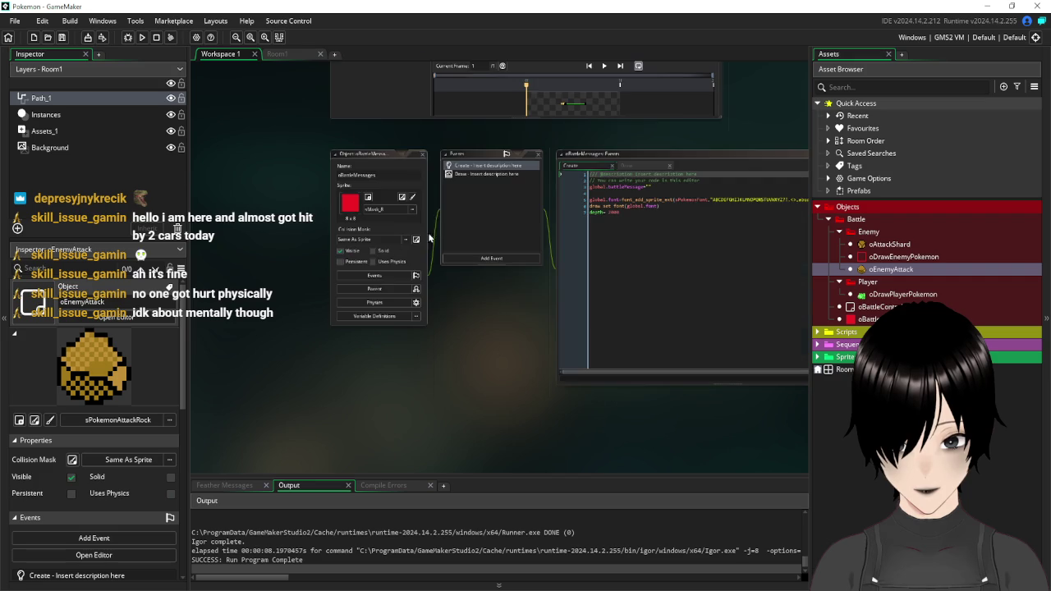
{"action": "left_click", "coordinate": [424, 155]}
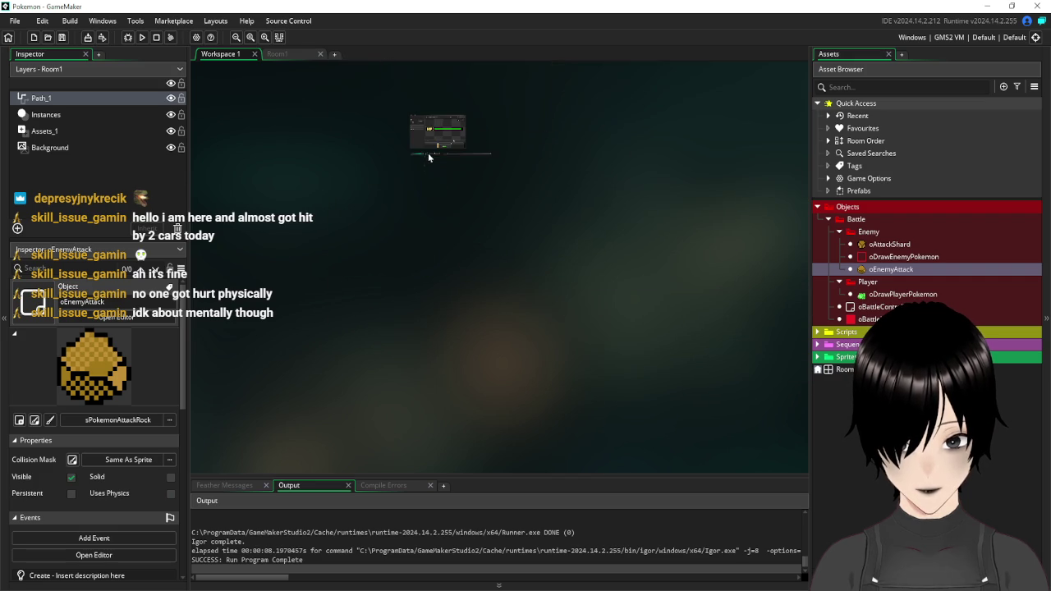
{"action": "left_click_drag", "start_coordinate": [498, 139], "coordinate": [484, 216]}
{"action": "scroll", "coordinate": [482, 220], "scroll_direction": "up", "scroll_amount": 3}
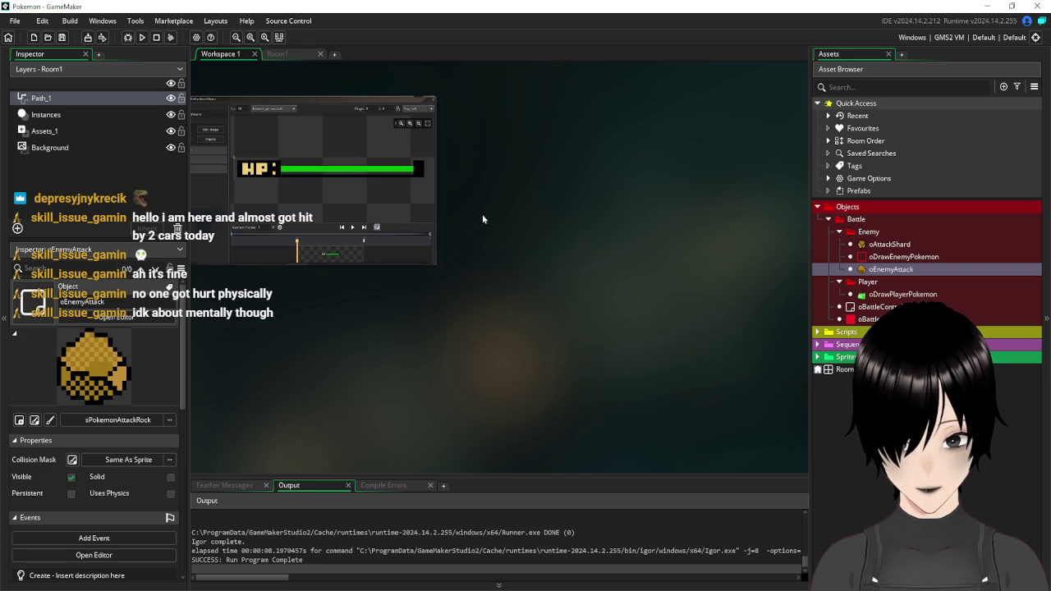
{"action": "left_click", "coordinate": [433, 103]}
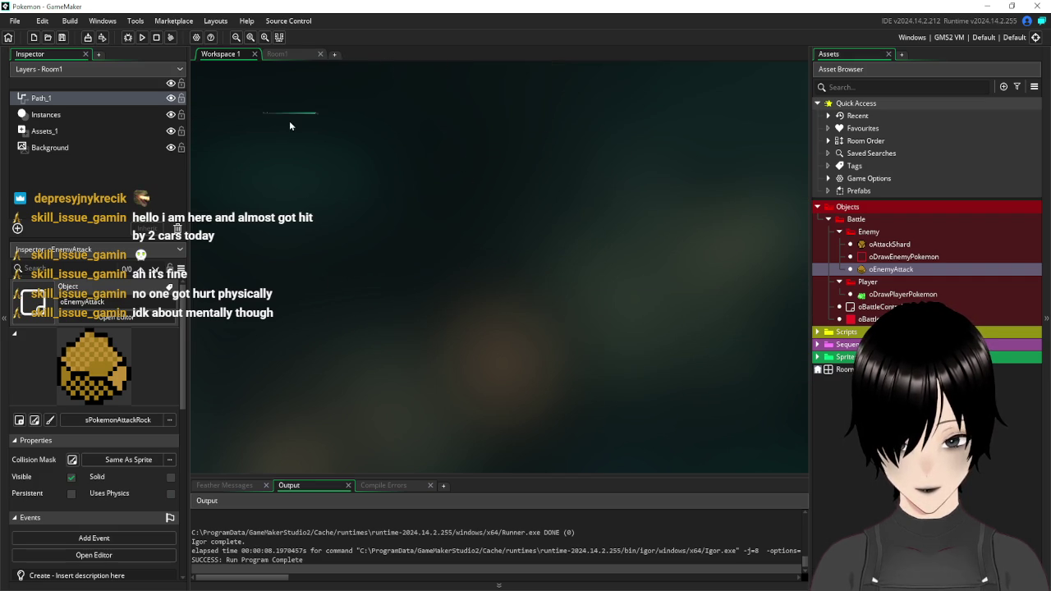
{"action": "scroll", "coordinate": [398, 310], "scroll_direction": "up", "scroll_amount": 3}
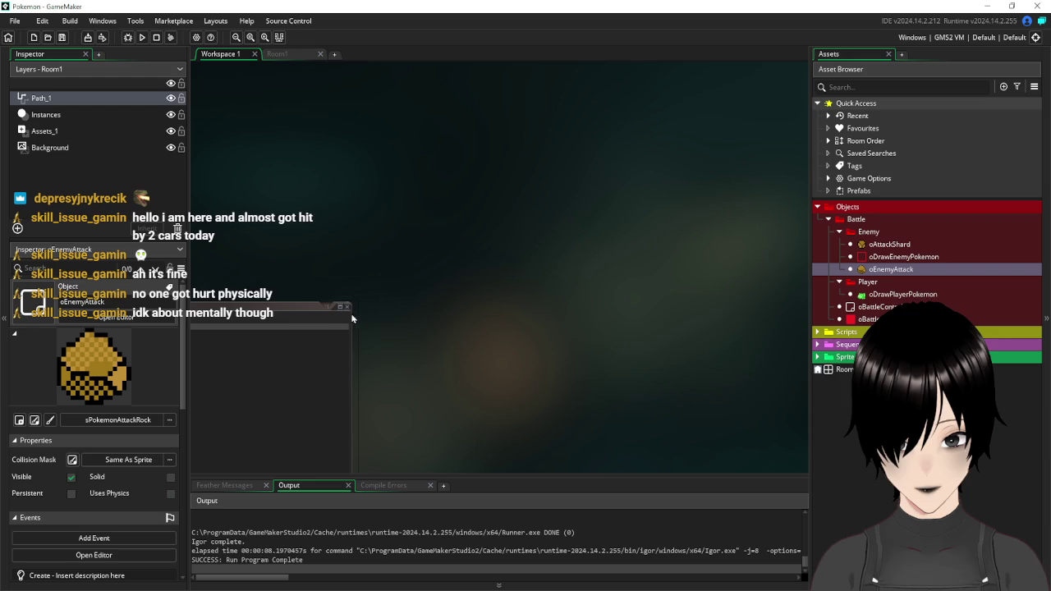
{"action": "scroll", "coordinate": [341, 328], "scroll_direction": "down", "scroll_amount": 2}
{"action": "scroll", "coordinate": [333, 369], "scroll_direction": "up", "scroll_amount": 2}
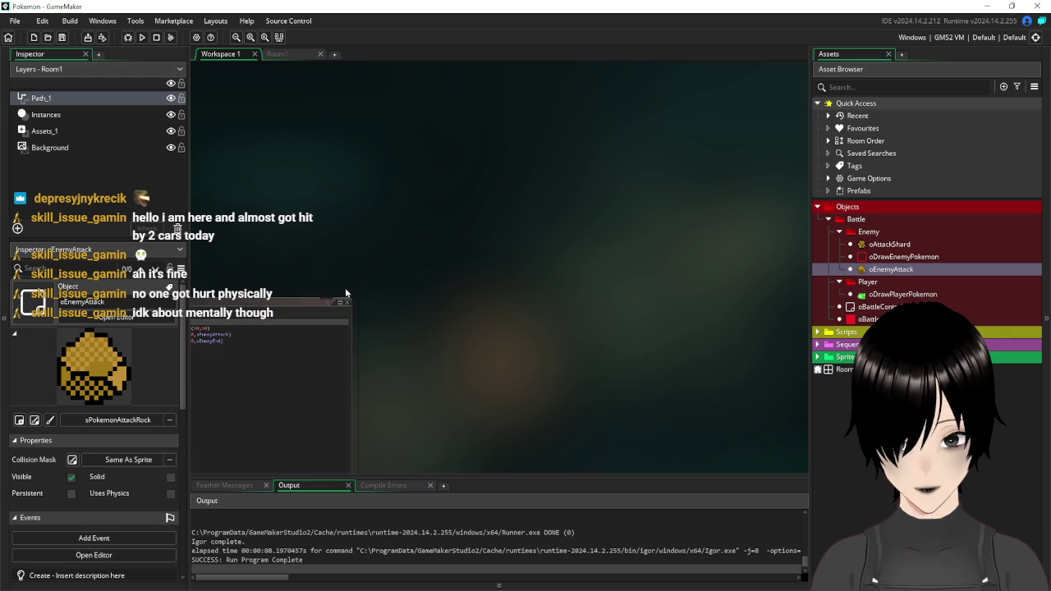
{"action": "left_click", "coordinate": [345, 304]}
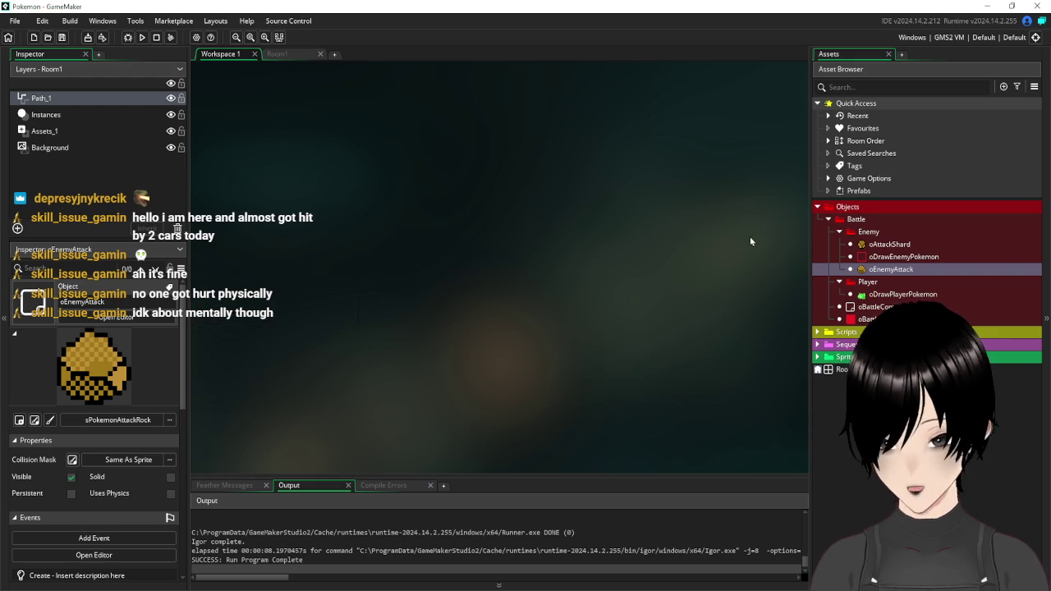
- Narrow the assets panel and open the sInterfaceBattleHealthbars sprite from the Sprites folder
{"action": "left_click_drag", "start_coordinate": [810, 279], "coordinate": [833, 283]}
{"action": "left_click", "coordinate": [842, 358]}
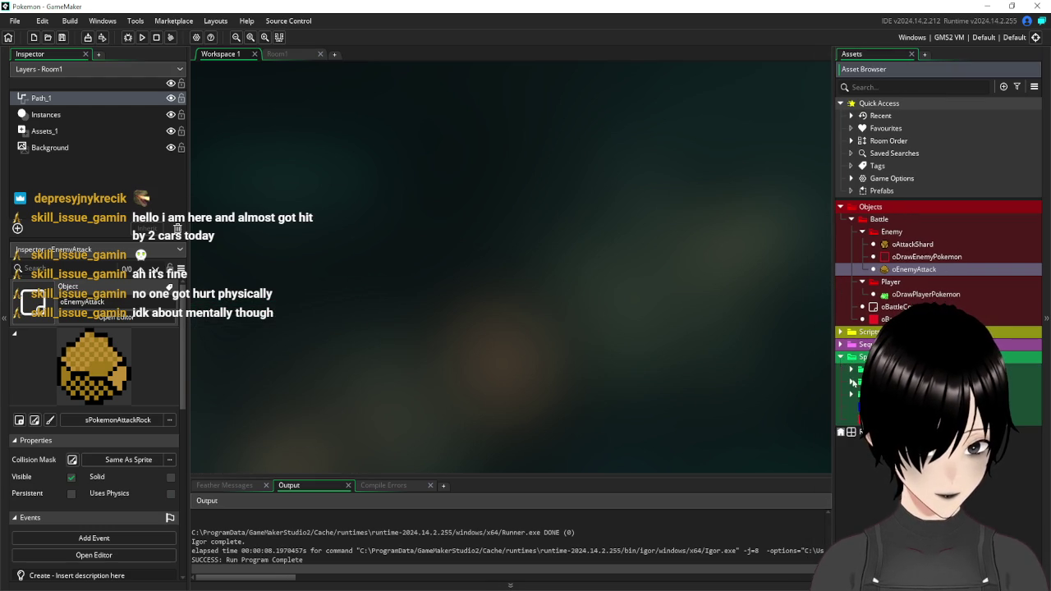
{"action": "left_click", "coordinate": [852, 370]}
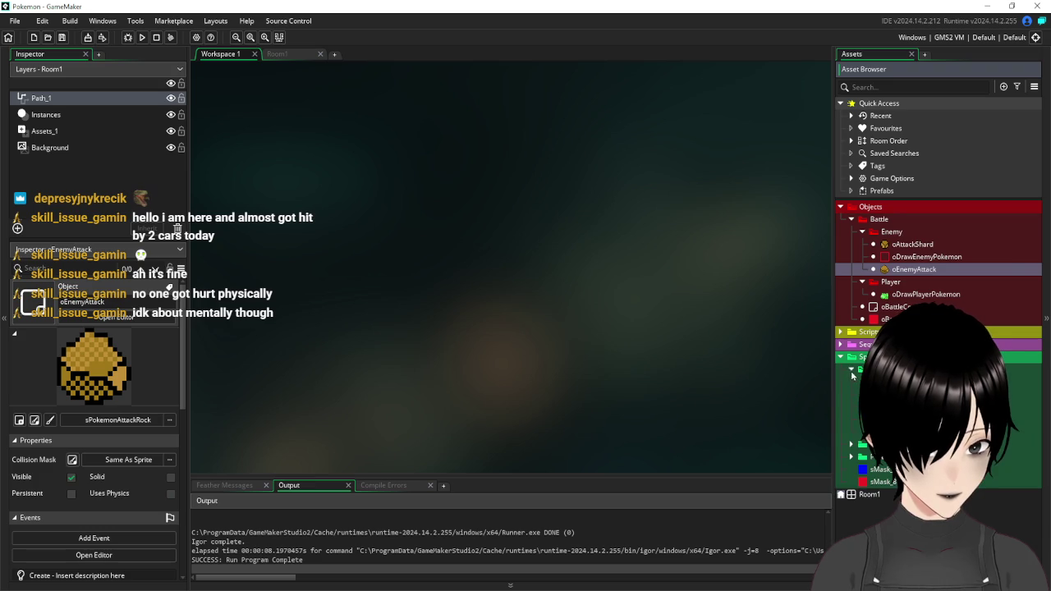
{"action": "double_click", "coordinate": [878, 394]}
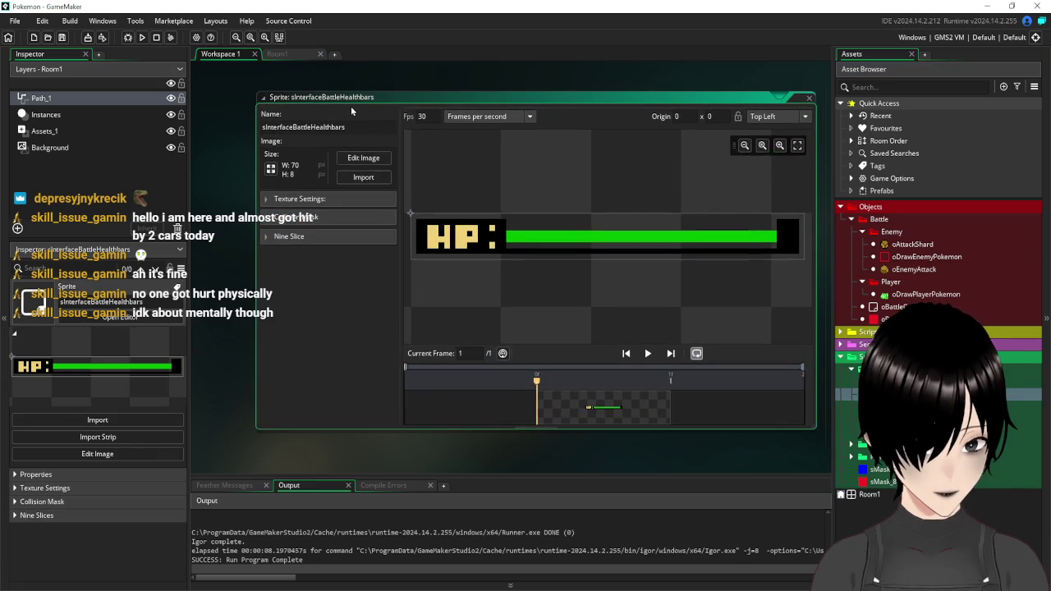
- Turn the 48x2 green strip of the health-bar sprite into a custom brush
{"action": "left_click", "coordinate": [368, 158]}
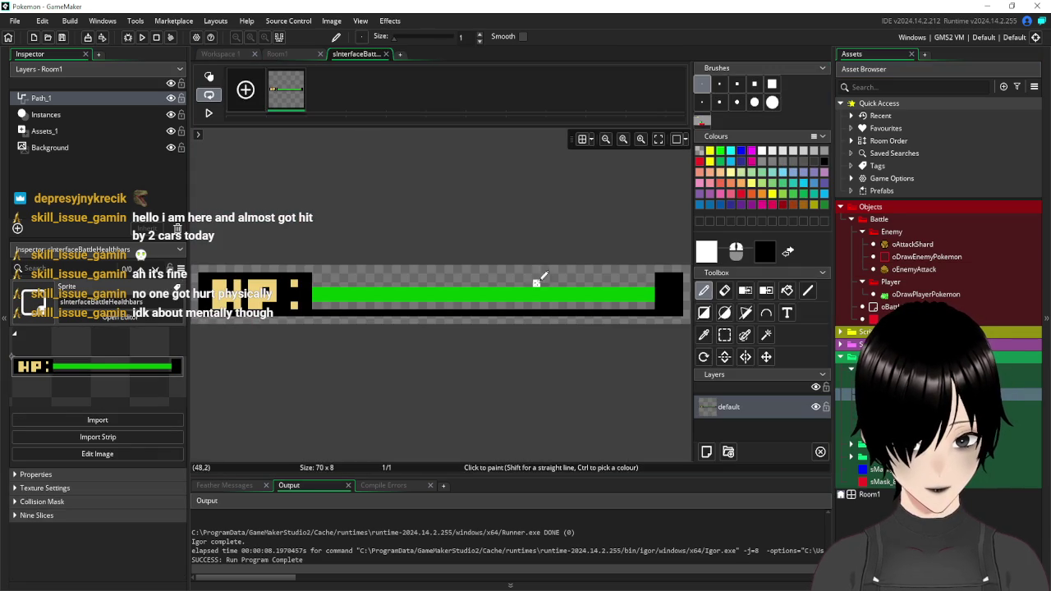
{"action": "left_click", "coordinate": [724, 334]}
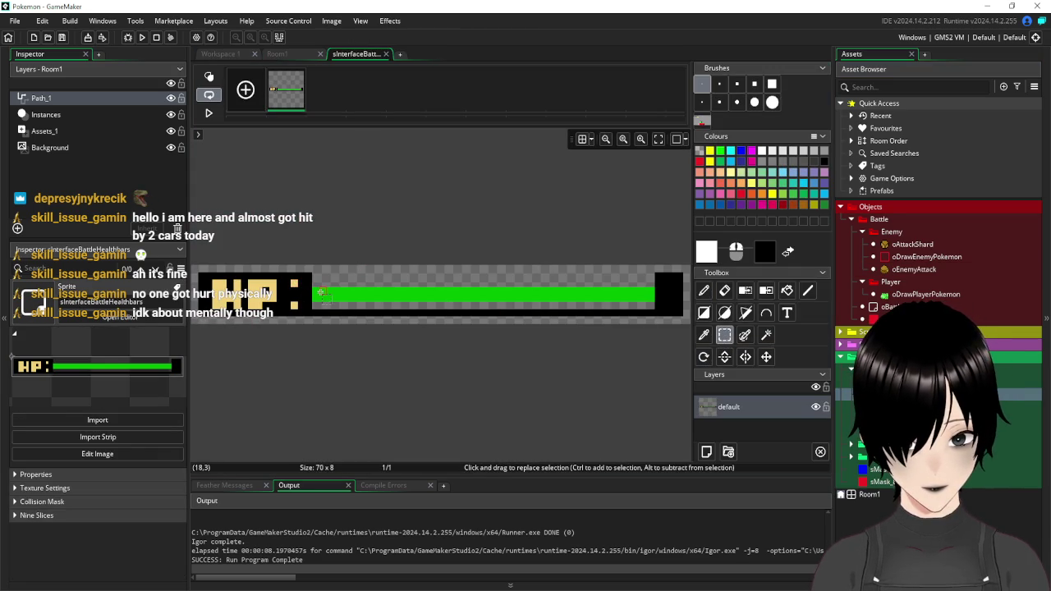
{"action": "mouse_move", "coordinate": [317, 294]}
{"action": "left_mouse_down"}
{"action": "mouse_move", "coordinate": [657, 306]}
{"action": "mouse_move", "coordinate": [646, 307]}
{"action": "left_mouse_up"}
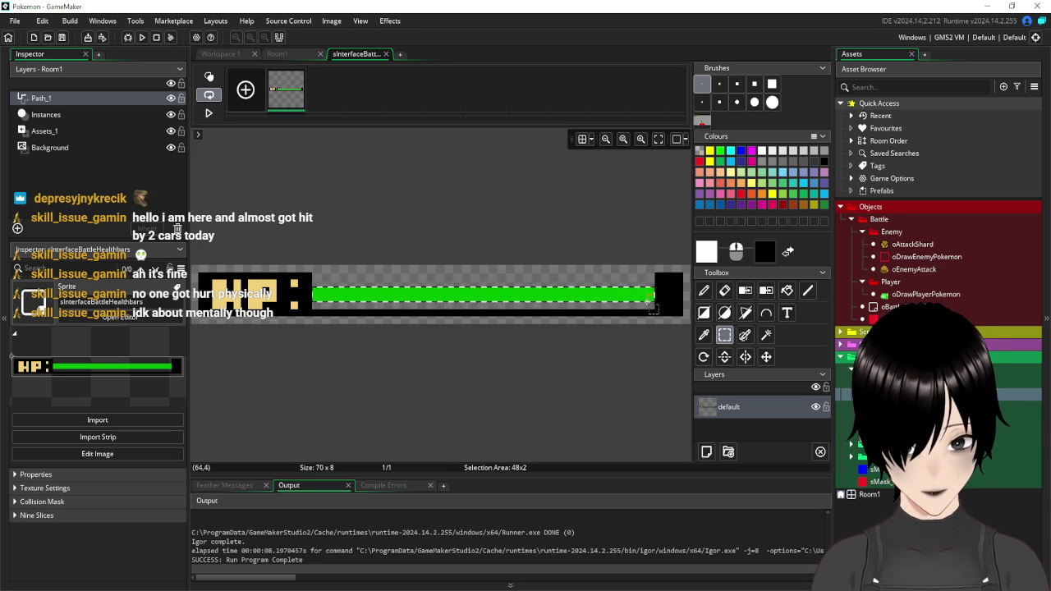
{"action": "key", "text": "d"}
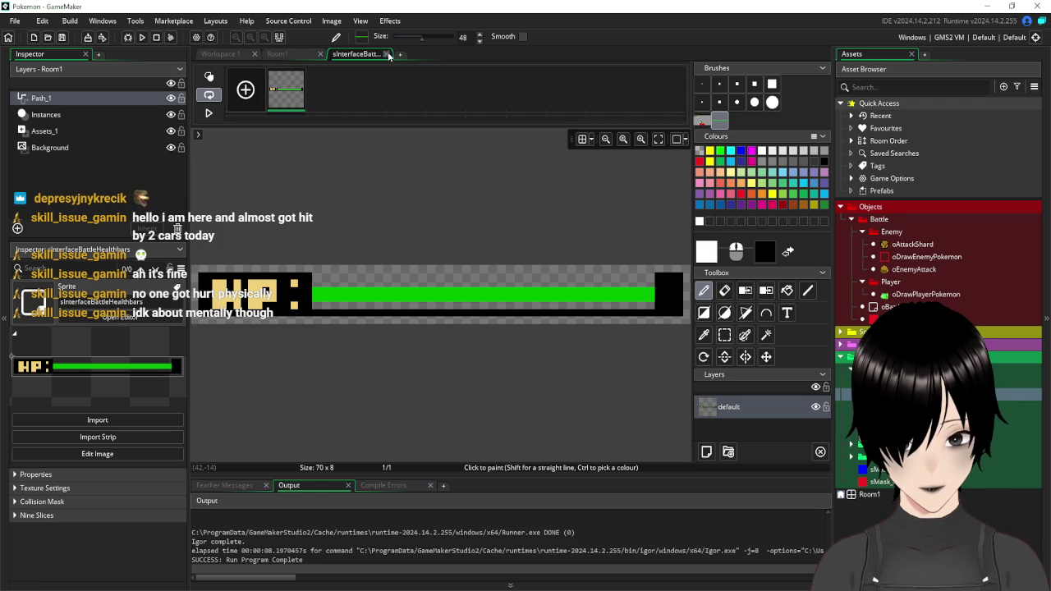
{"action": "left_click", "coordinate": [386, 55]}
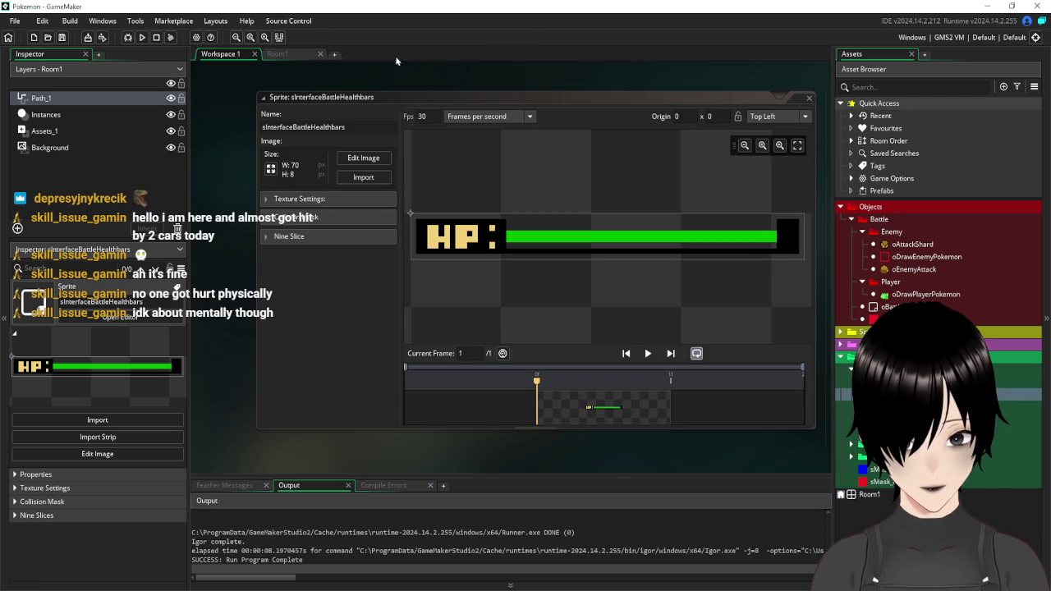
- Create a new sprite and resize it to 48 by 2
{"action": "left_click", "coordinate": [809, 98]}
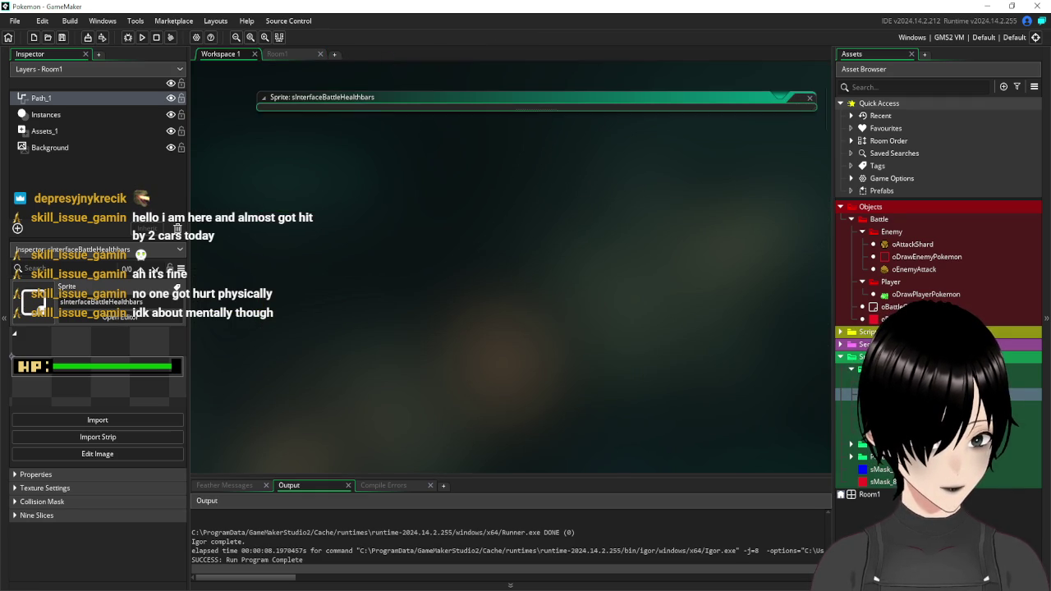
{"action": "right_click", "coordinate": [944, 366]}
{"action": "mouse_move", "coordinate": [903, 376]}
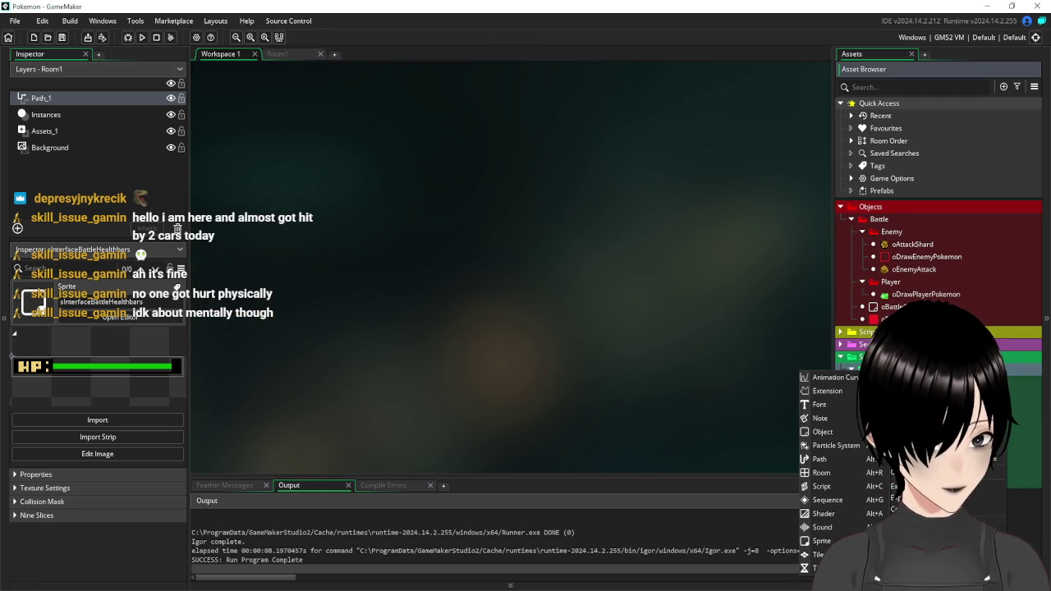
{"action": "left_click", "coordinate": [821, 541]}
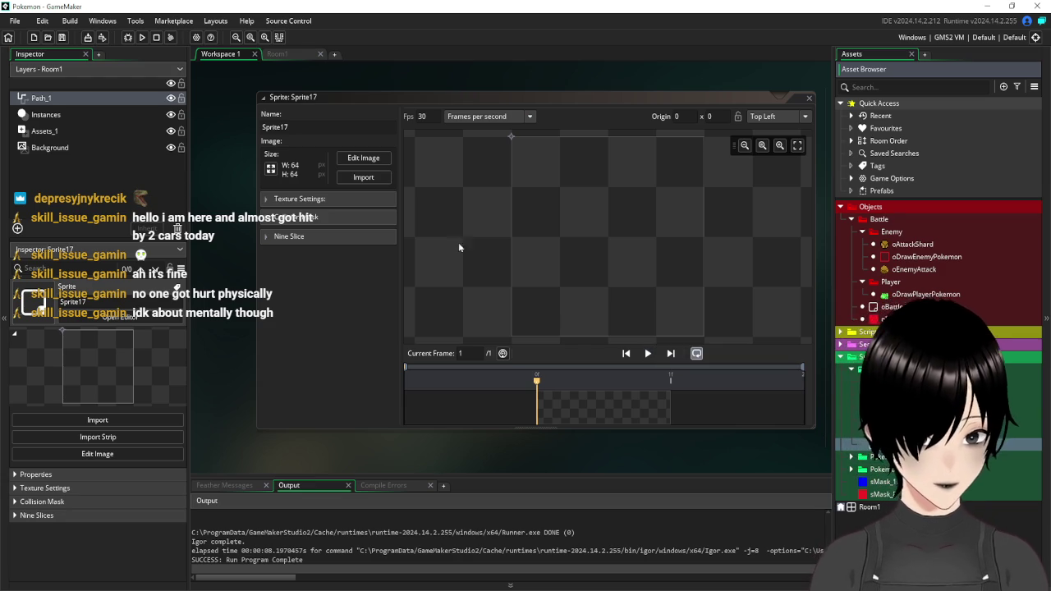
{"action": "left_click", "coordinate": [270, 169]}
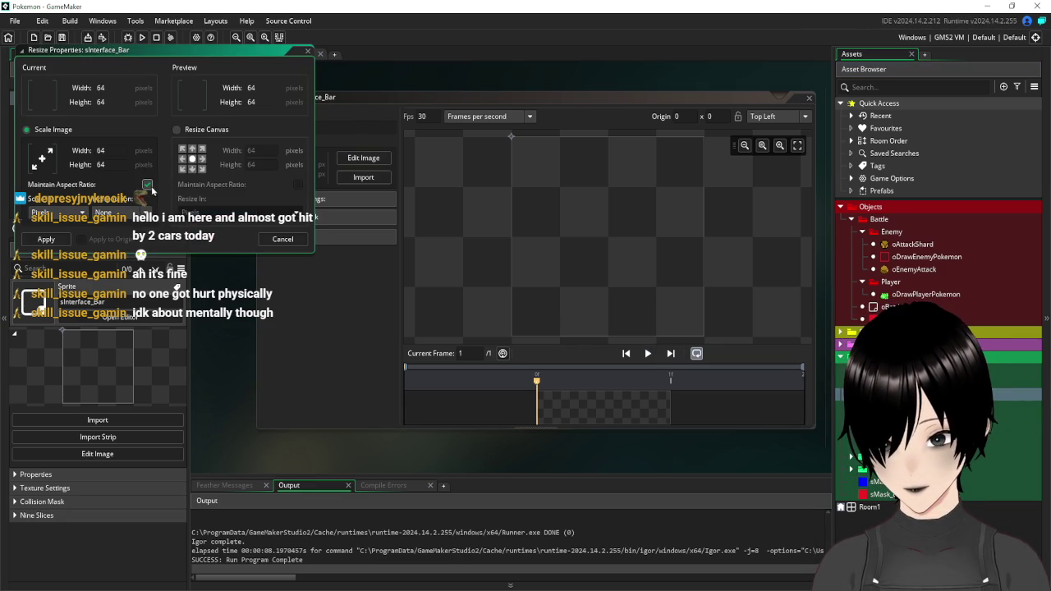
{"action": "key", "text": "Tab"}
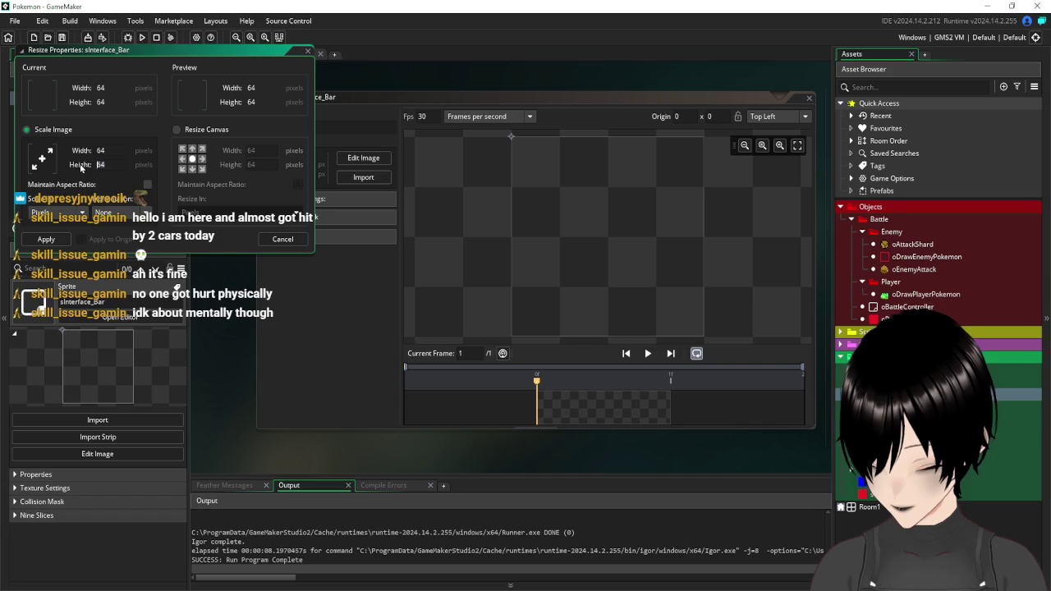
{"action": "type", "text": "2"}
{"action": "left_click", "coordinate": [110, 151]}
{"action": "key", "text": "Return"}
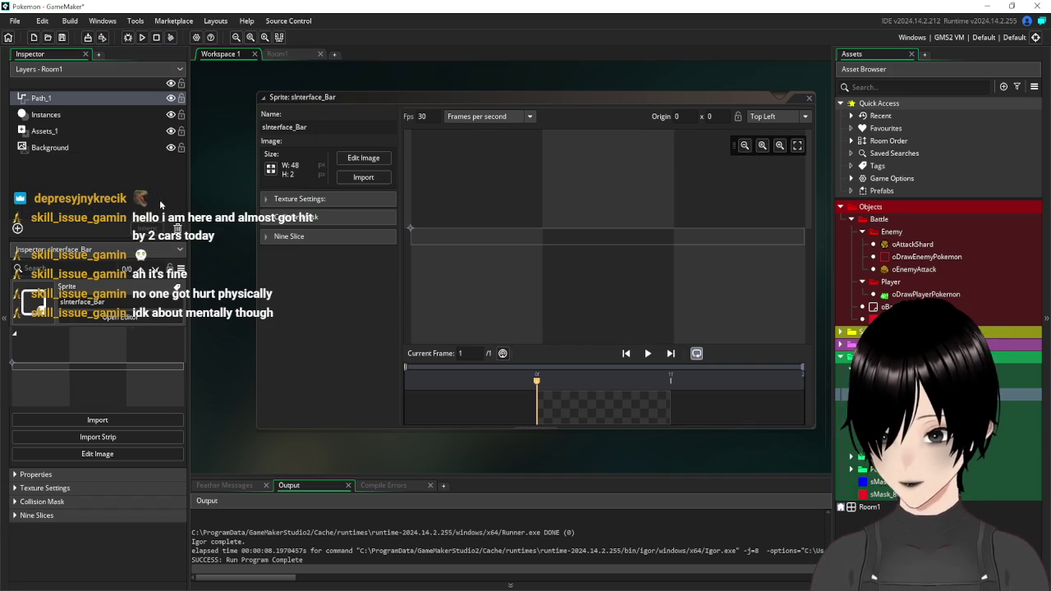
- Paint the whole sprite with the green bar brush and close its editors
{"action": "left_click", "coordinate": [362, 157]}
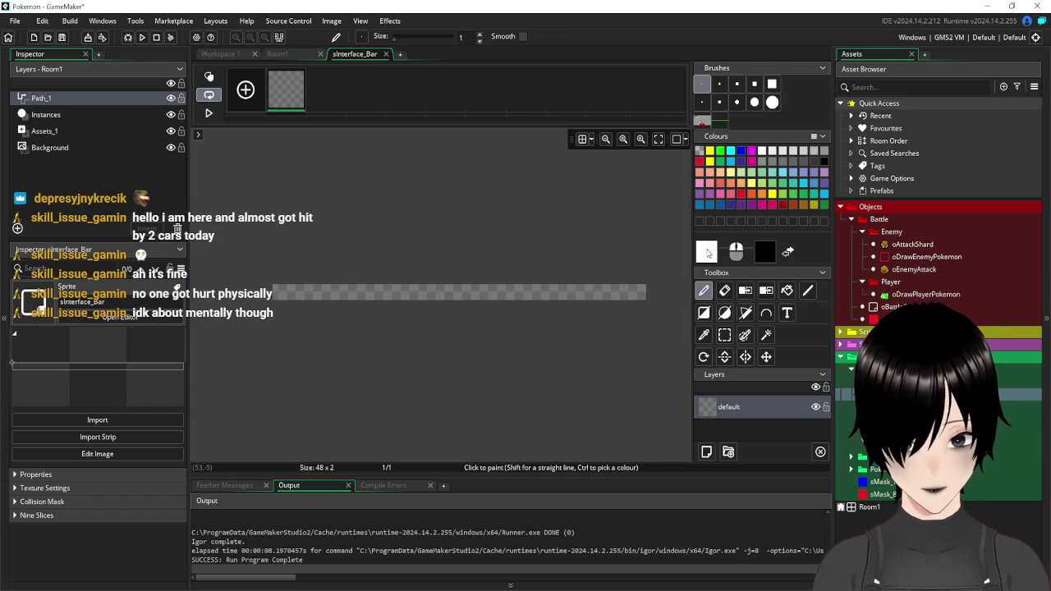
{"action": "left_click", "coordinate": [720, 121]}
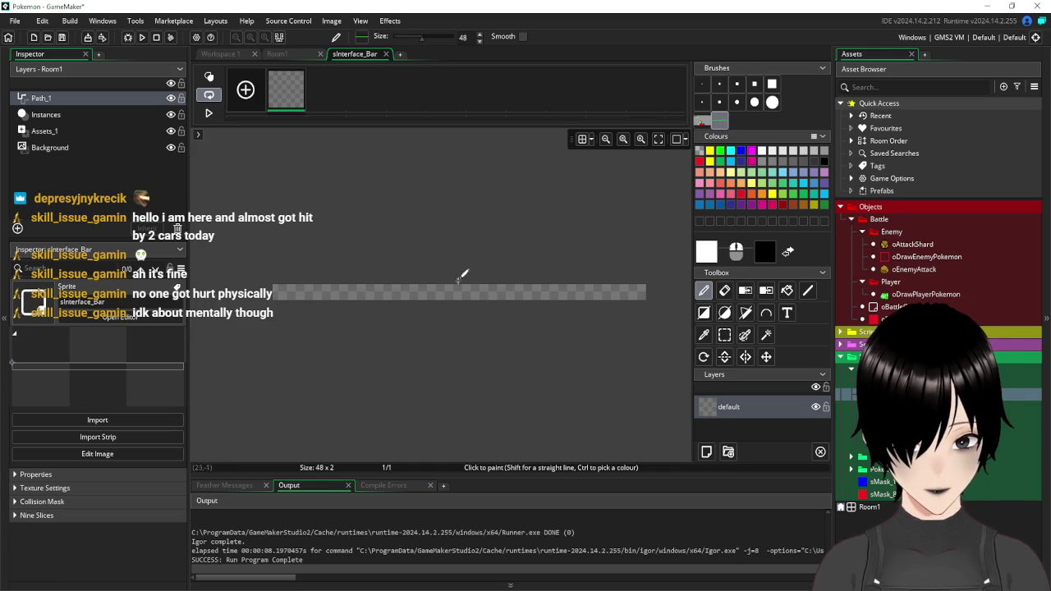
{"action": "left_click", "coordinate": [453, 292]}
{"action": "left_click_drag", "start_coordinate": [457, 294], "coordinate": [465, 295]}
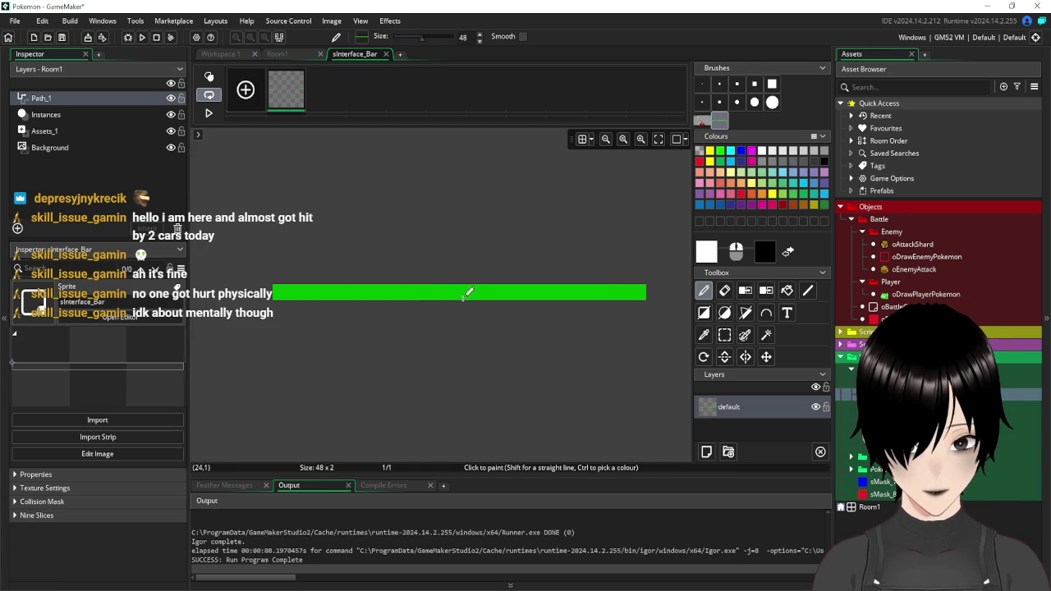
{"action": "left_click", "coordinate": [385, 54]}
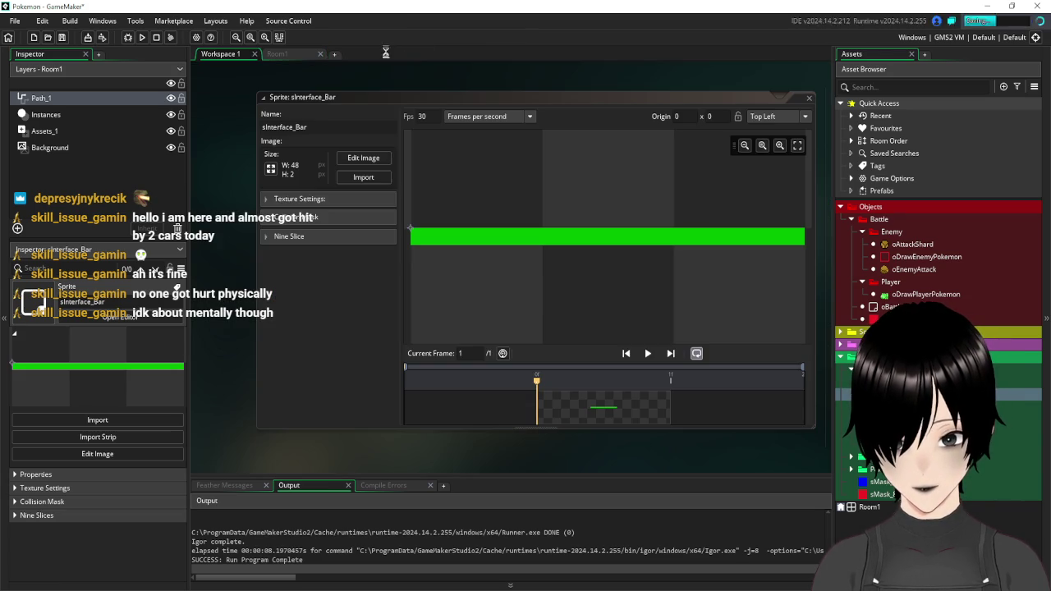
{"action": "left_click", "coordinate": [810, 98]}
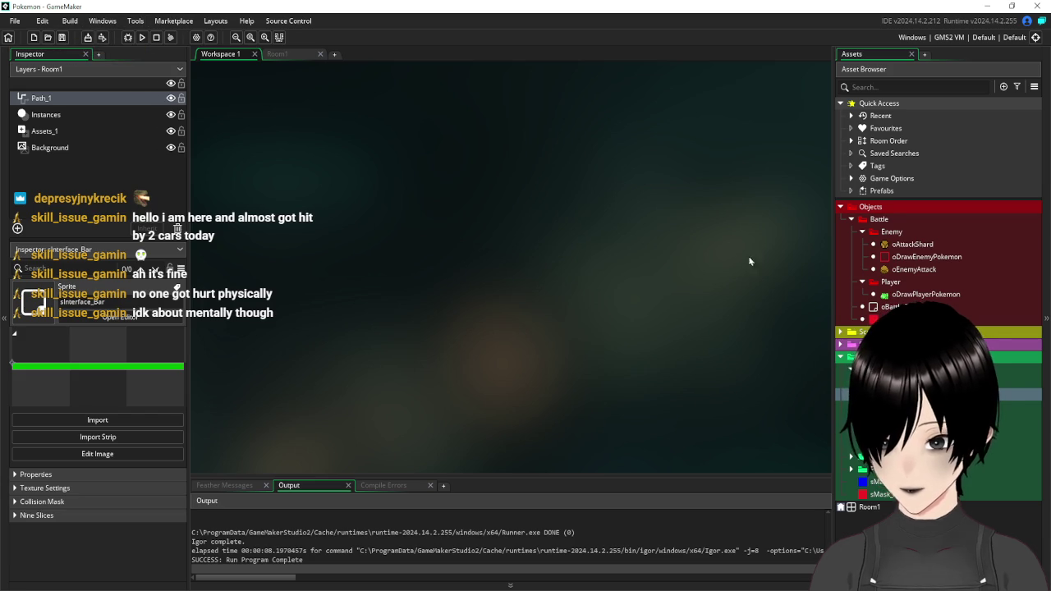
{"action": "left_click_drag", "start_coordinate": [834, 262], "coordinate": [837, 262]}
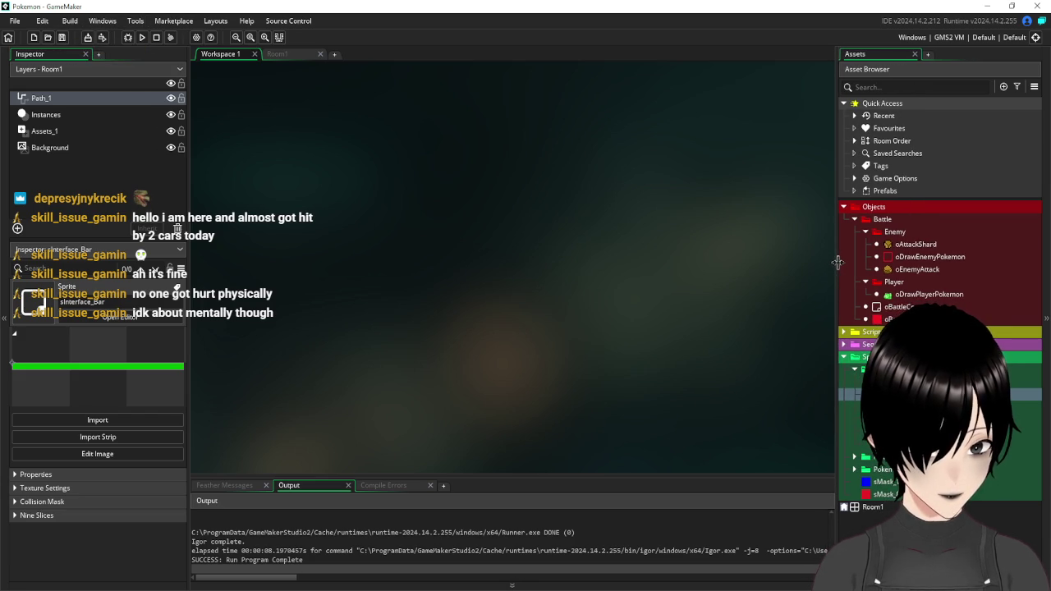
{"action": "double_click", "coordinate": [936, 294]}
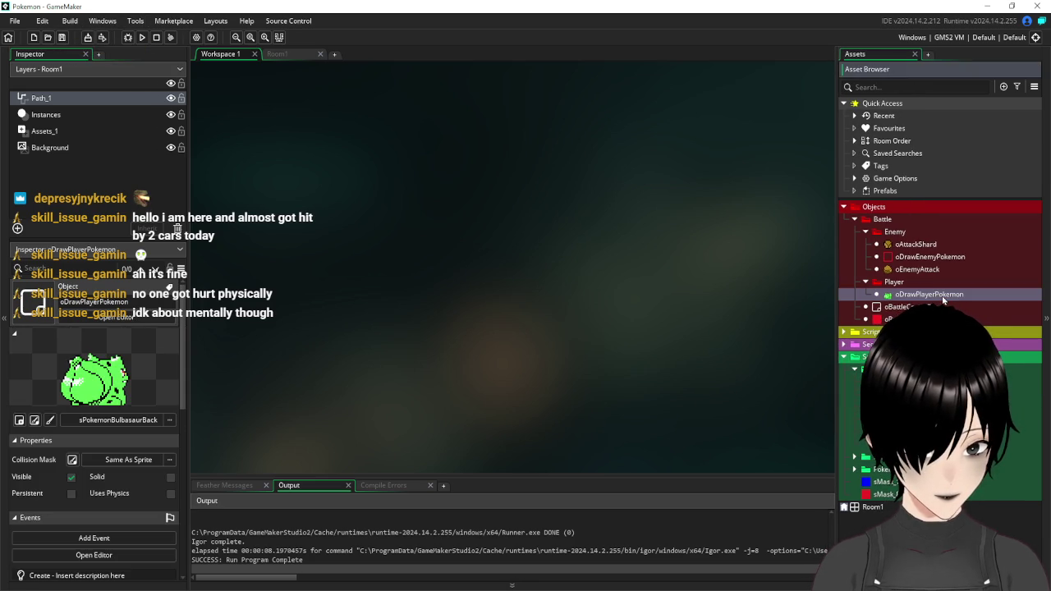
{"action": "mouse_move", "coordinate": [486, 146]}
{"action": "left_mouse_down"}
{"action": "mouse_move", "coordinate": [290, 138]}
{"action": "mouse_move", "coordinate": [348, 164]}
{"action": "mouse_move", "coordinate": [338, 135]}
{"action": "left_mouse_up"}
{"action": "left_click", "coordinate": [298, 58]}
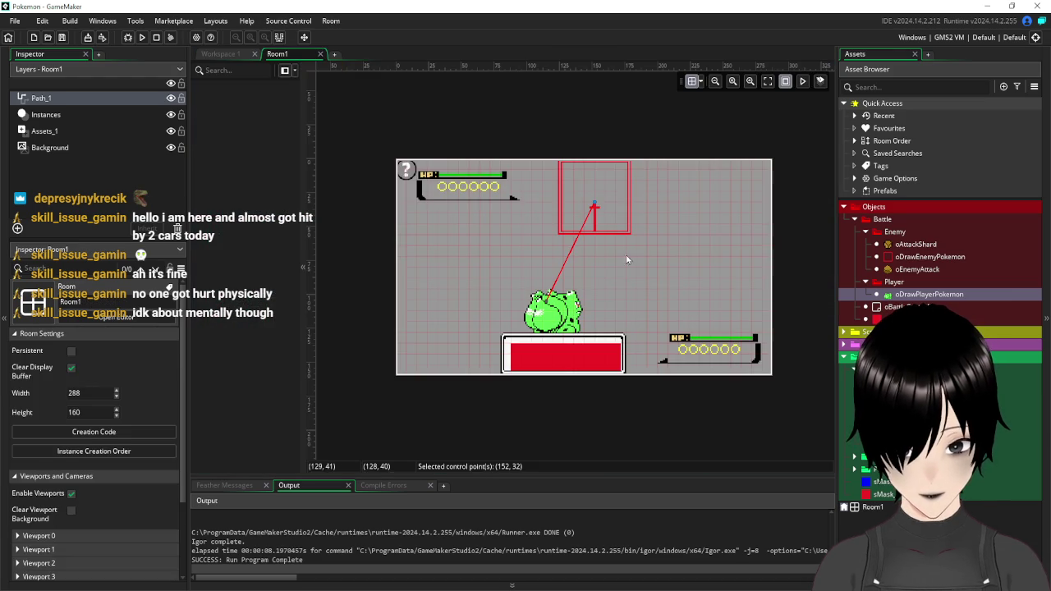
{"action": "scroll", "coordinate": [458, 188], "scroll_direction": "up", "scroll_amount": 2}
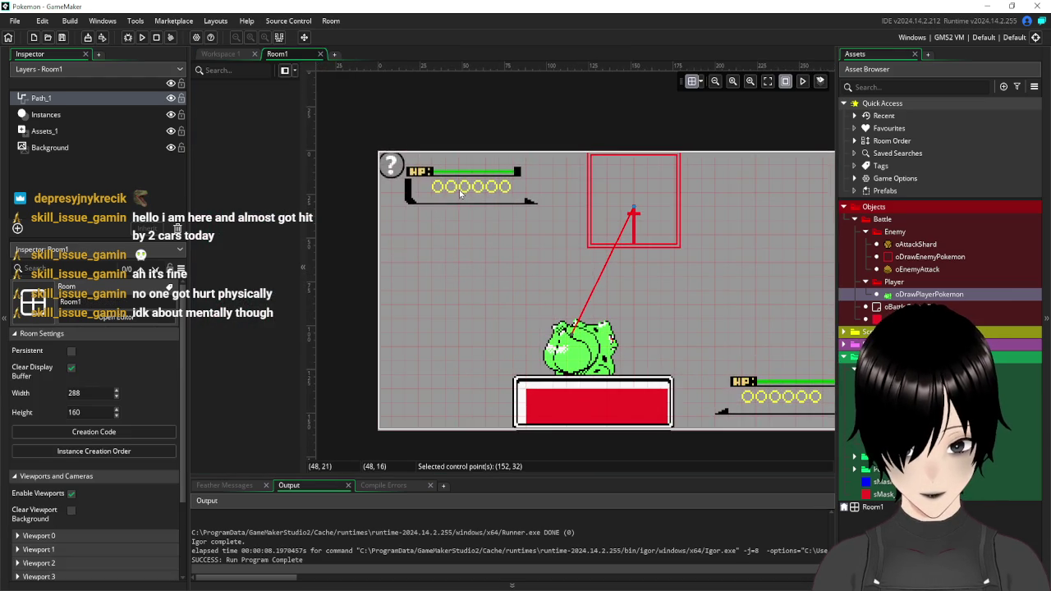
{"action": "left_click", "coordinate": [98, 178]}
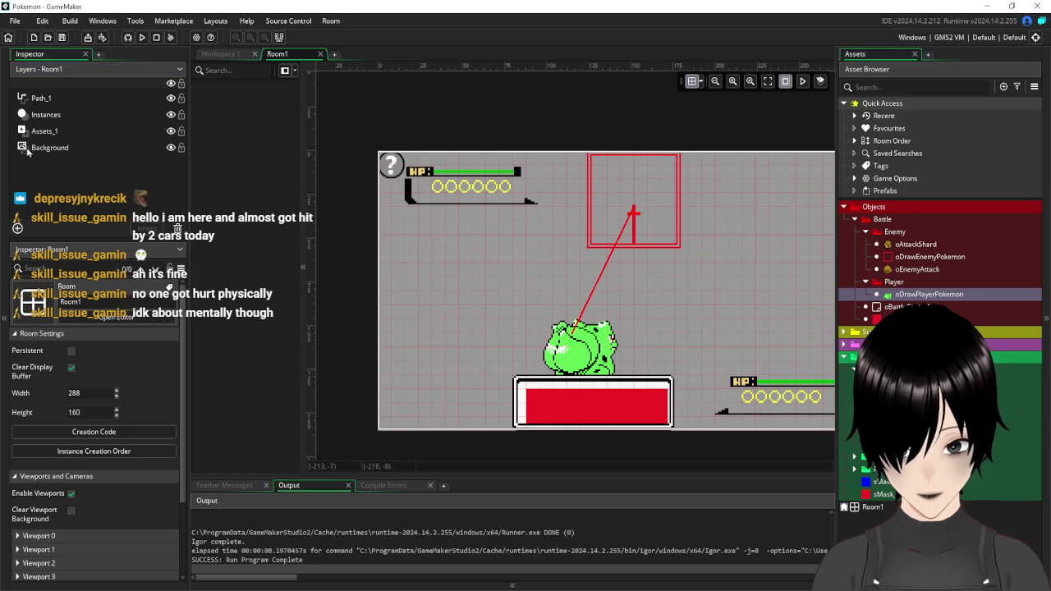
{"action": "left_click", "coordinate": [46, 130]}
{"action": "left_click", "coordinate": [427, 176]}
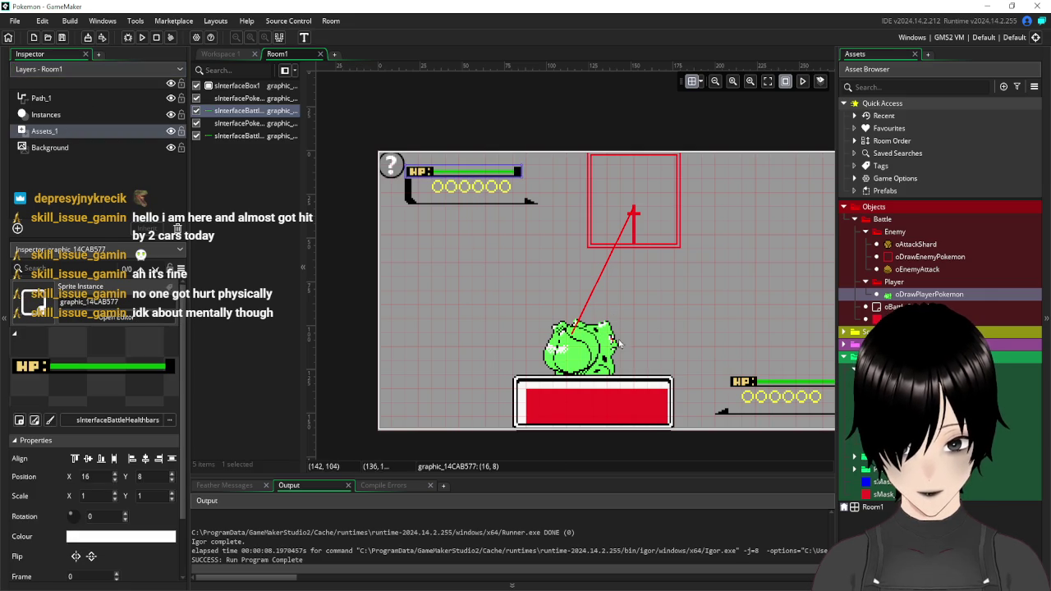
{"action": "mouse_move", "coordinate": [742, 342]}
{"action": "left_mouse_down"}
{"action": "mouse_move", "coordinate": [583, 182]}
{"action": "mouse_move", "coordinate": [681, 328]}
{"action": "mouse_move", "coordinate": [718, 321]}
{"action": "left_mouse_up"}
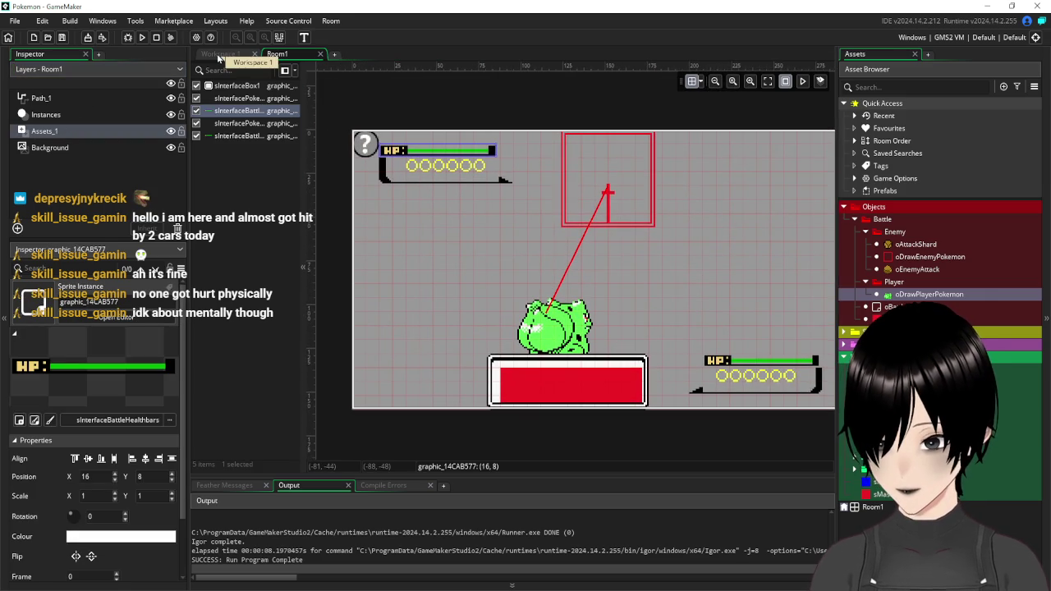
{"action": "left_click", "coordinate": [220, 54]}
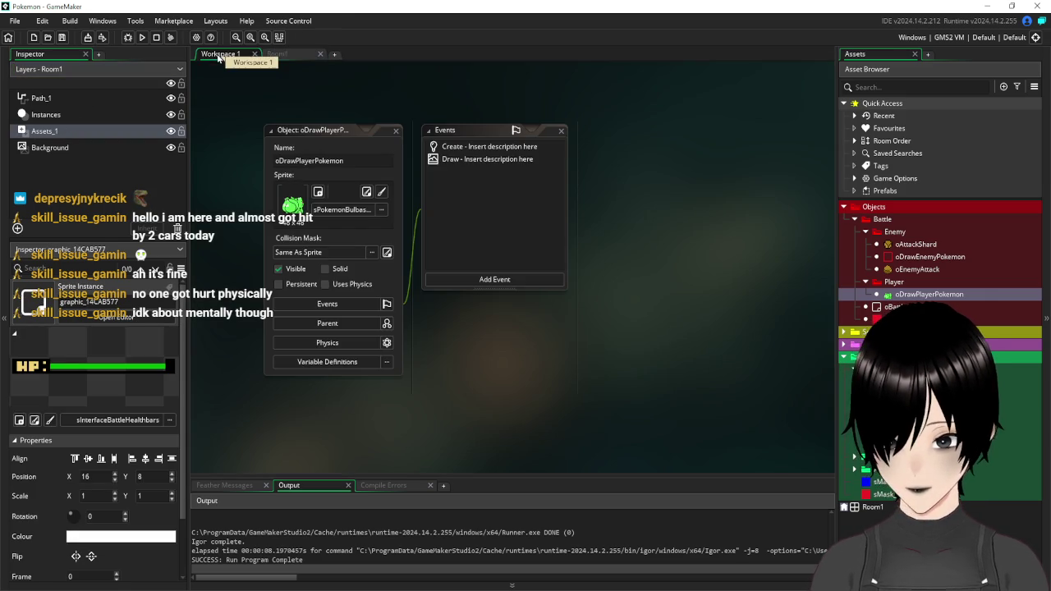
{"action": "left_click", "coordinate": [396, 130]}
{"action": "left_click", "coordinate": [865, 233]}
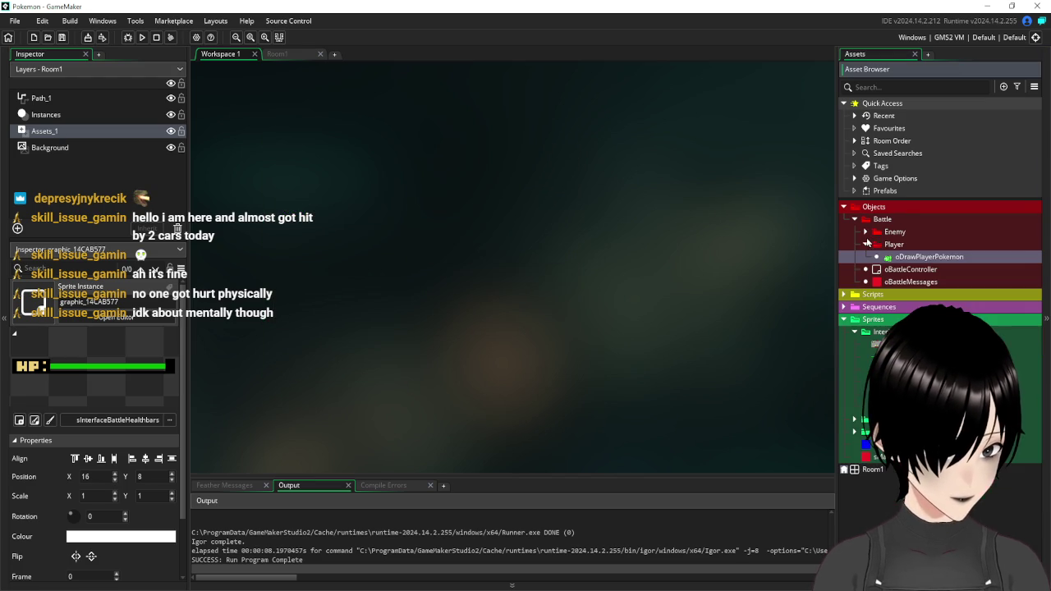
- Expand the Battle and Enemy folders and duplicate the oEnemyAttack object
{"action": "left_click", "coordinate": [865, 244]}
{"action": "left_click", "coordinate": [855, 221]}
{"action": "left_click", "coordinate": [855, 220]}
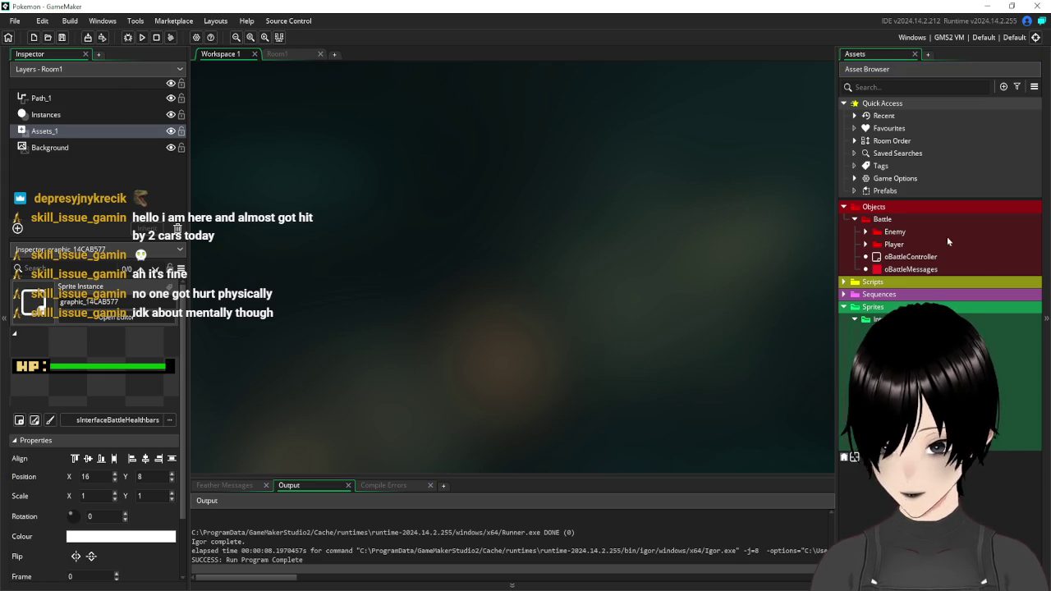
{"action": "left_click", "coordinate": [865, 245]}
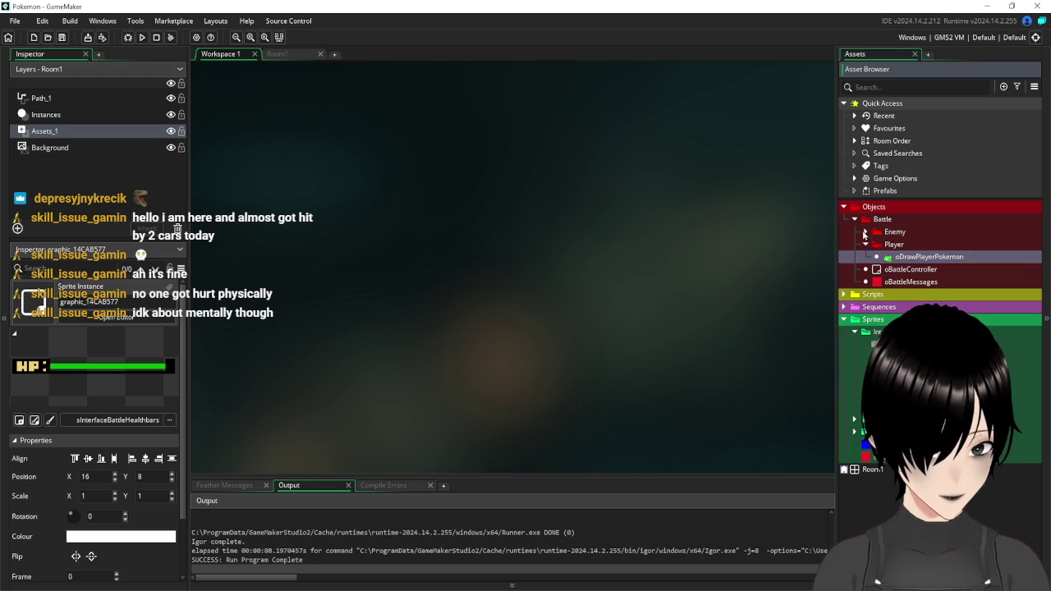
{"action": "left_click", "coordinate": [864, 233]}
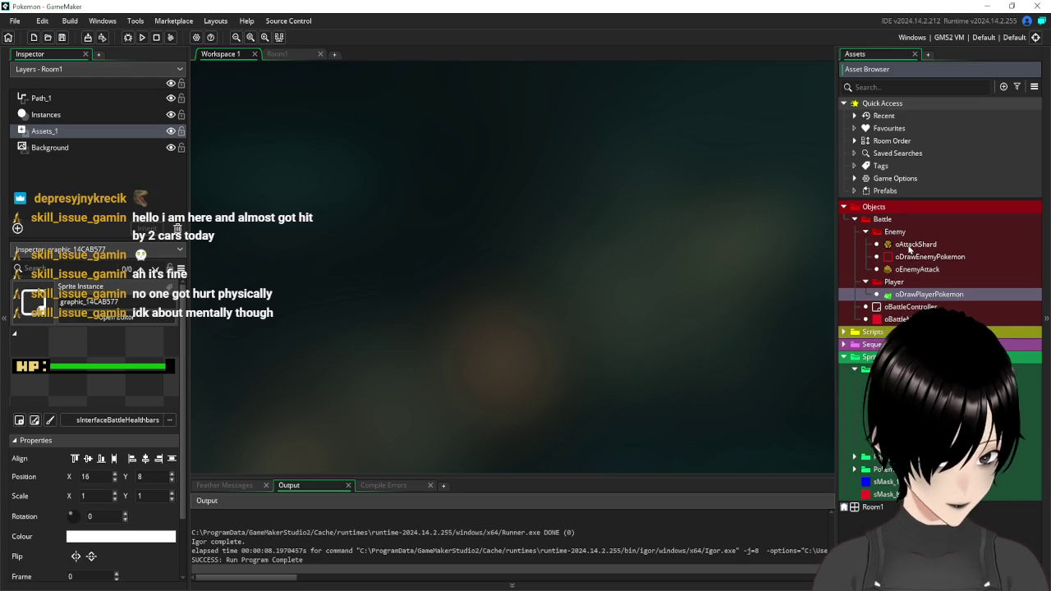
{"action": "left_click", "coordinate": [913, 271]}
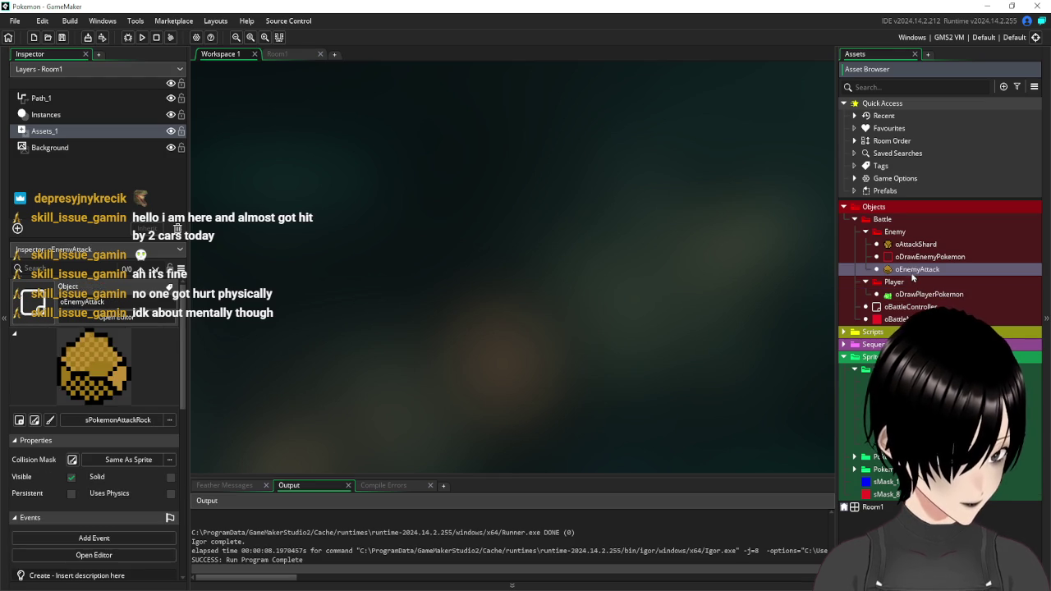
{"action": "right_click", "coordinate": [913, 273]}
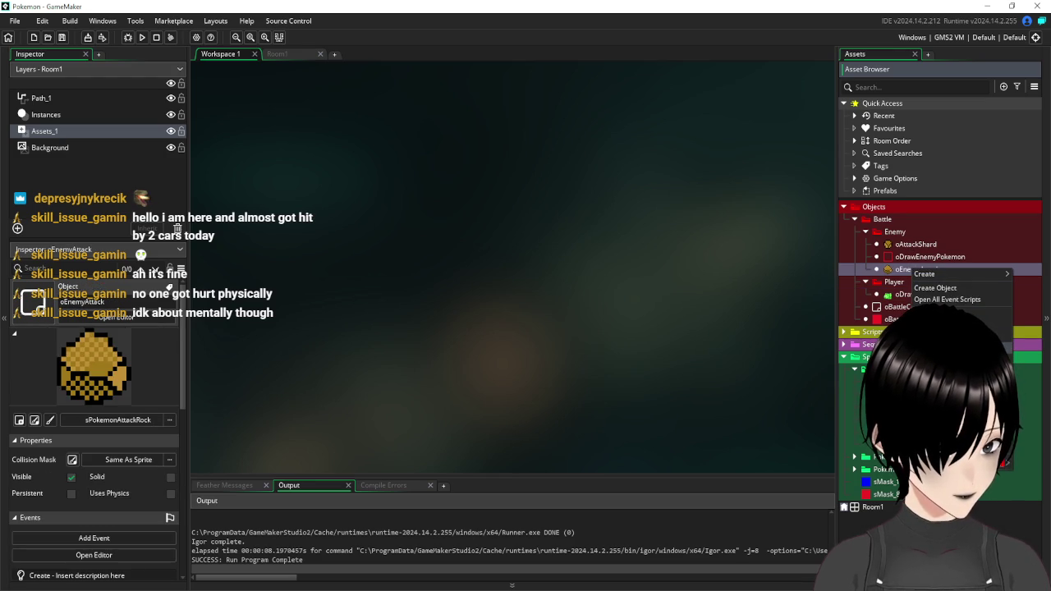
{"action": "left_click", "coordinate": [944, 350]}
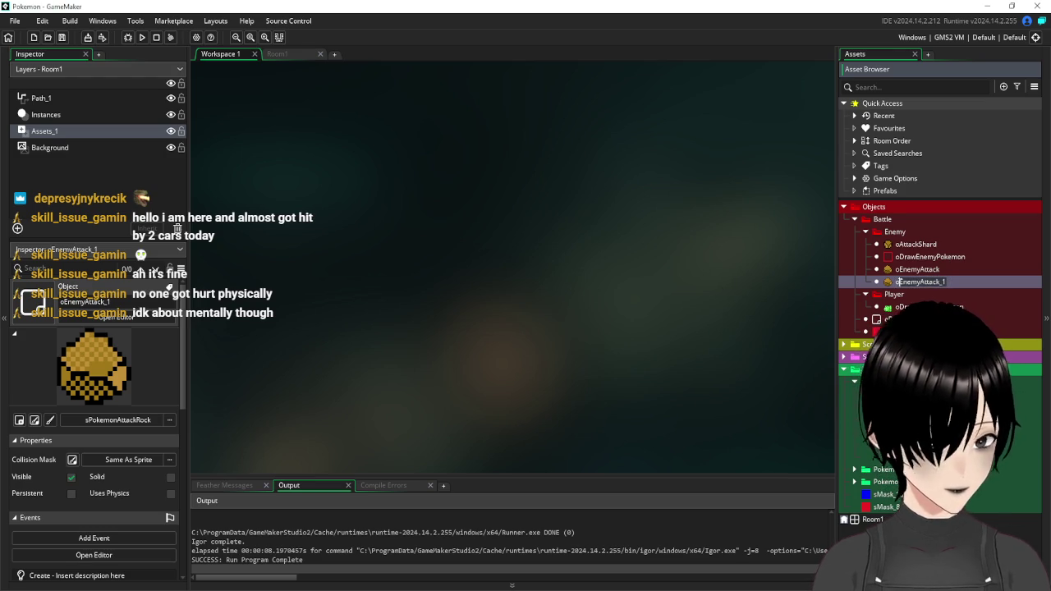
- Rename the copy oPlayerAttack and move it into the Player folder
{"action": "type", "text": "oPlayerAttack"}
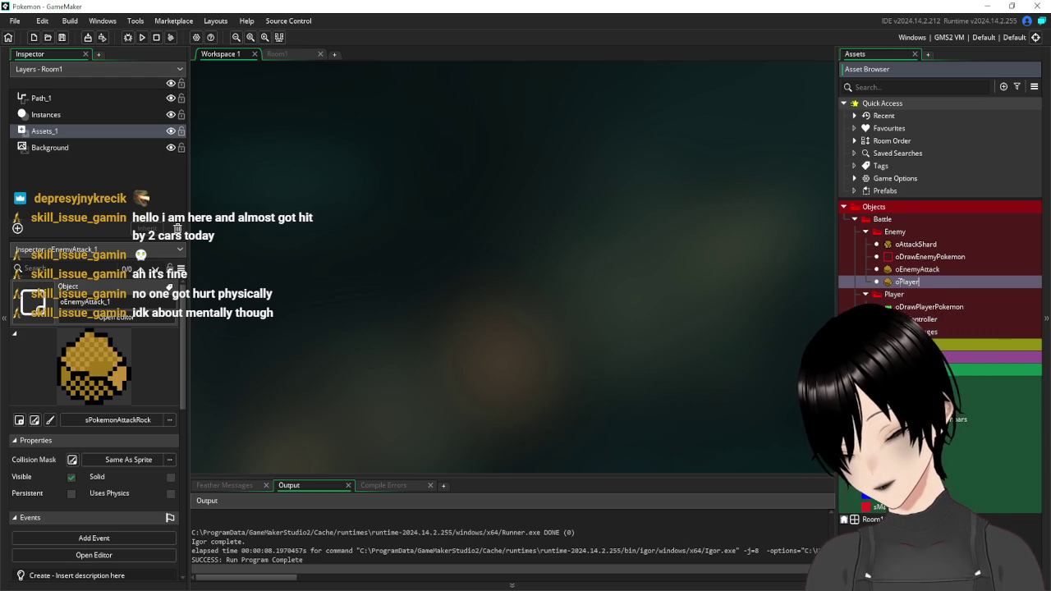
{"action": "key", "text": "Return"}
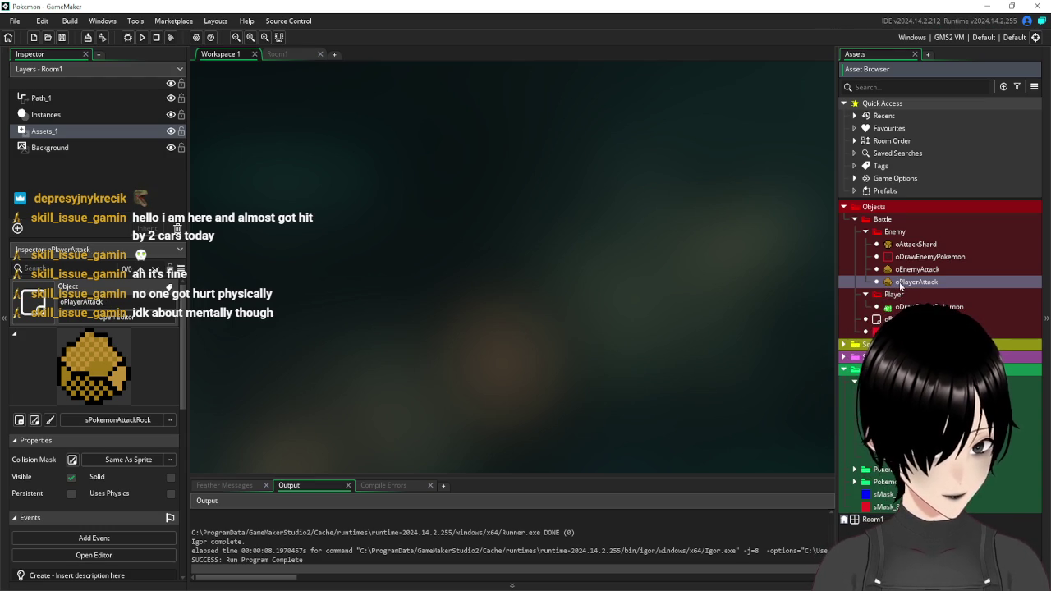
{"action": "left_click_drag", "start_coordinate": [892, 286], "coordinate": [896, 295]}
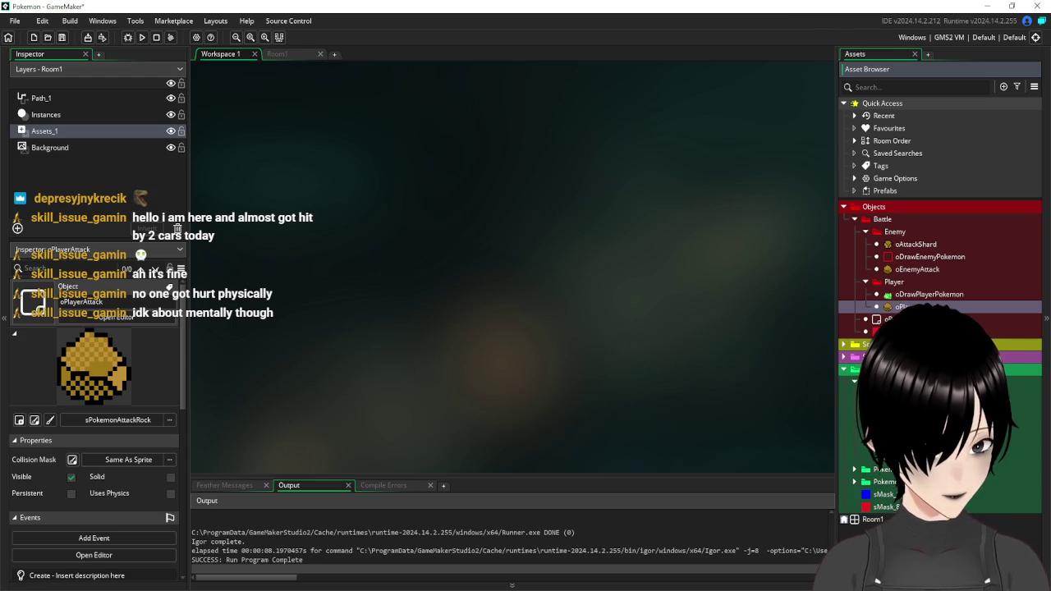
- Deselect the health bar instance in Room1 and return to the empty workspace
{"action": "left_click", "coordinate": [290, 54]}
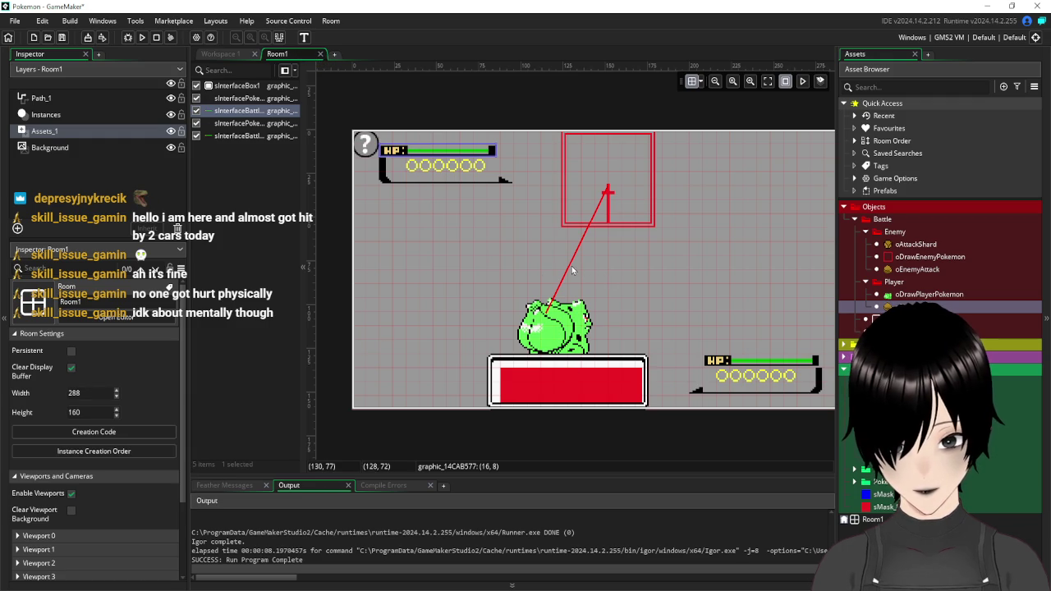
{"action": "left_click", "coordinate": [569, 272]}
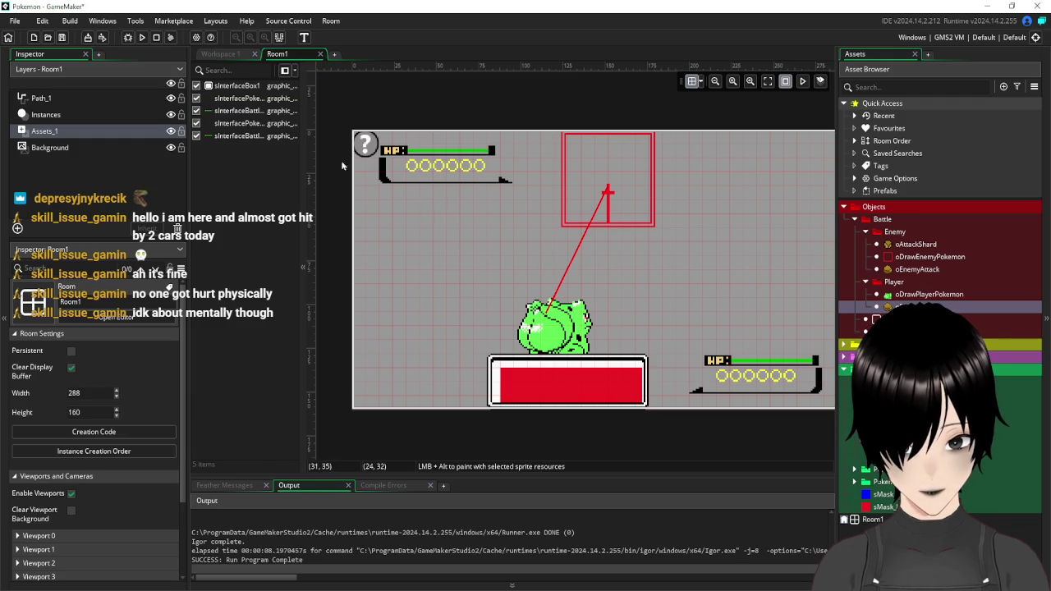
{"action": "left_click", "coordinate": [220, 55]}
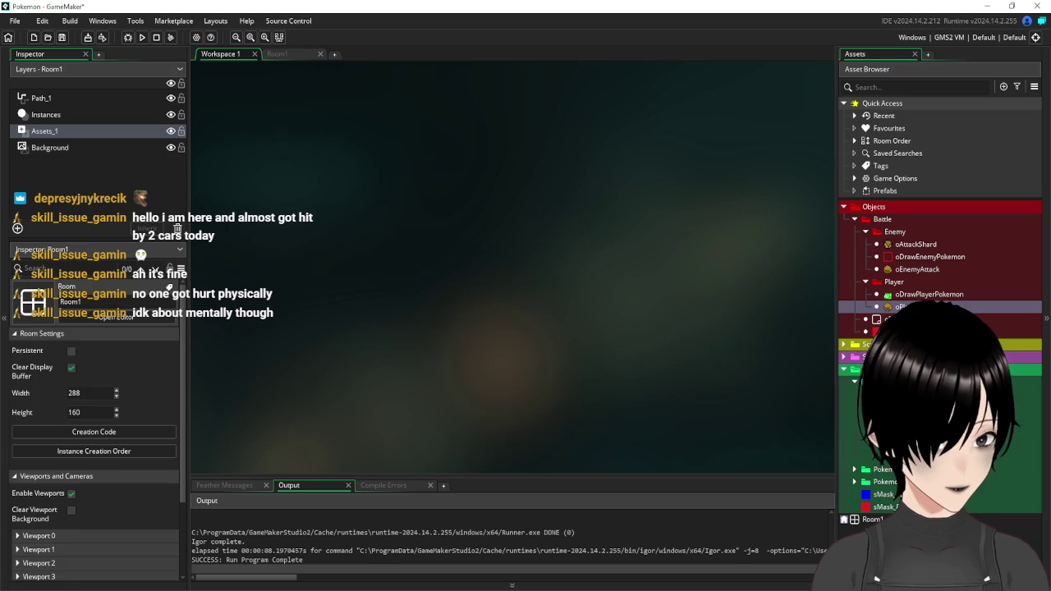
- In oPlayerAttack's Create code, briefly add a path_position line, remove it, and save
{"action": "double_click", "coordinate": [899, 306]}
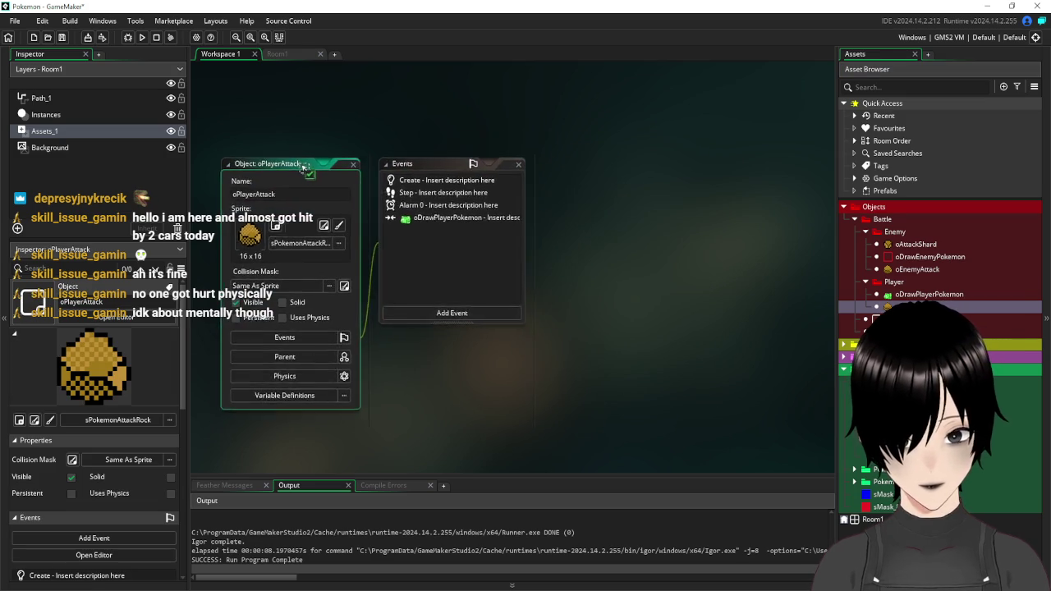
{"action": "left_click", "coordinate": [457, 151]}
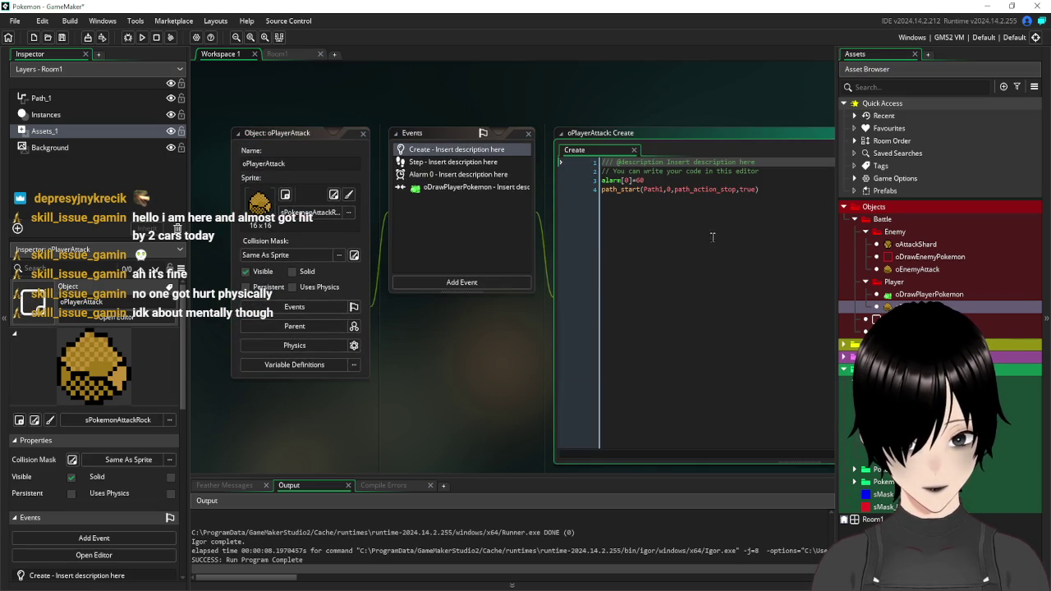
{"action": "mouse_move", "coordinate": [689, 190]}
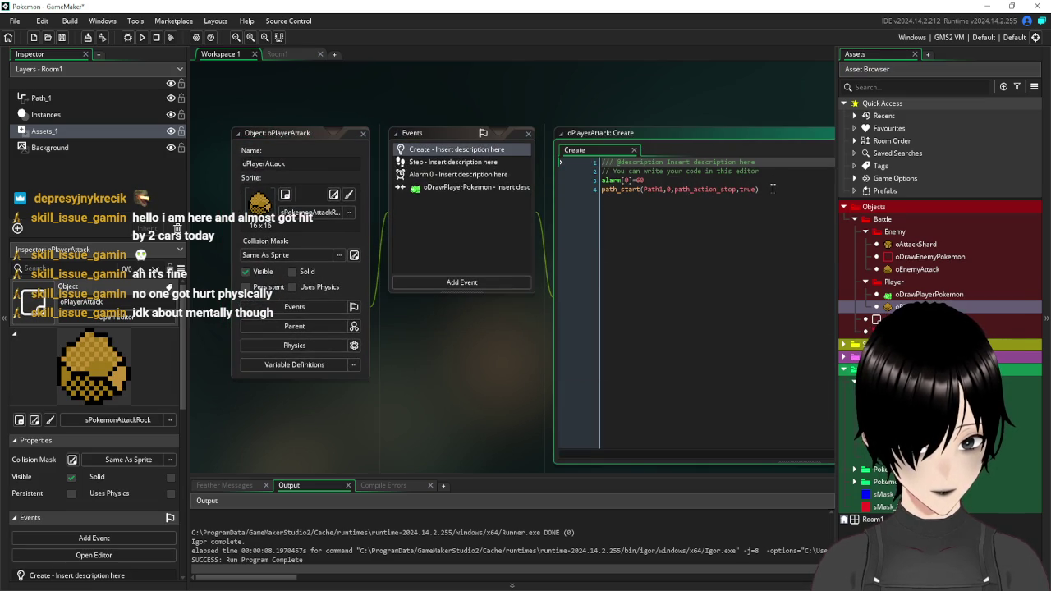
{"action": "left_click", "coordinate": [633, 189]}
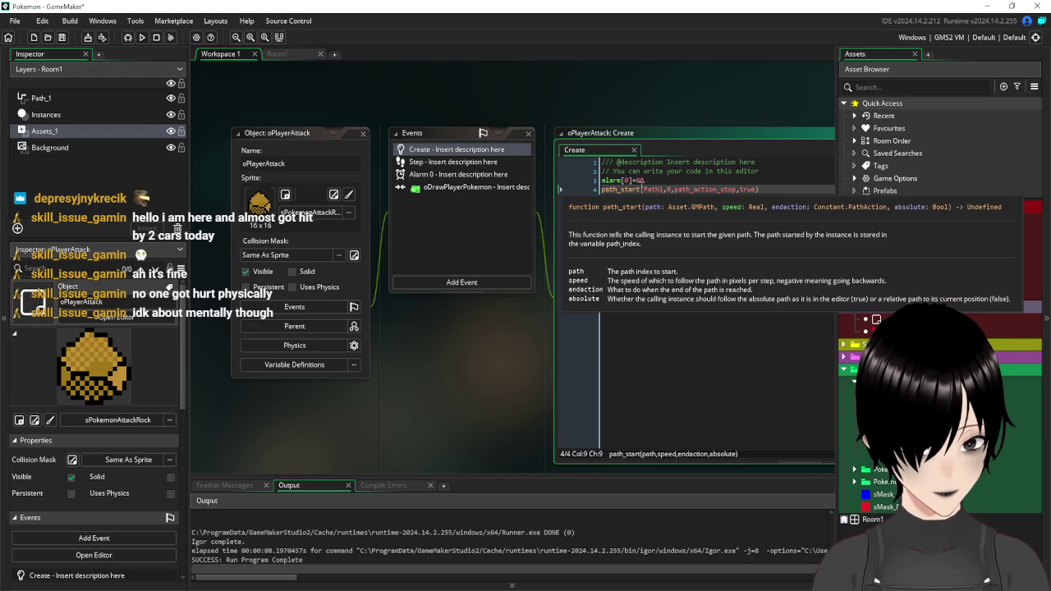
{"action": "left_click", "coordinate": [787, 188]}
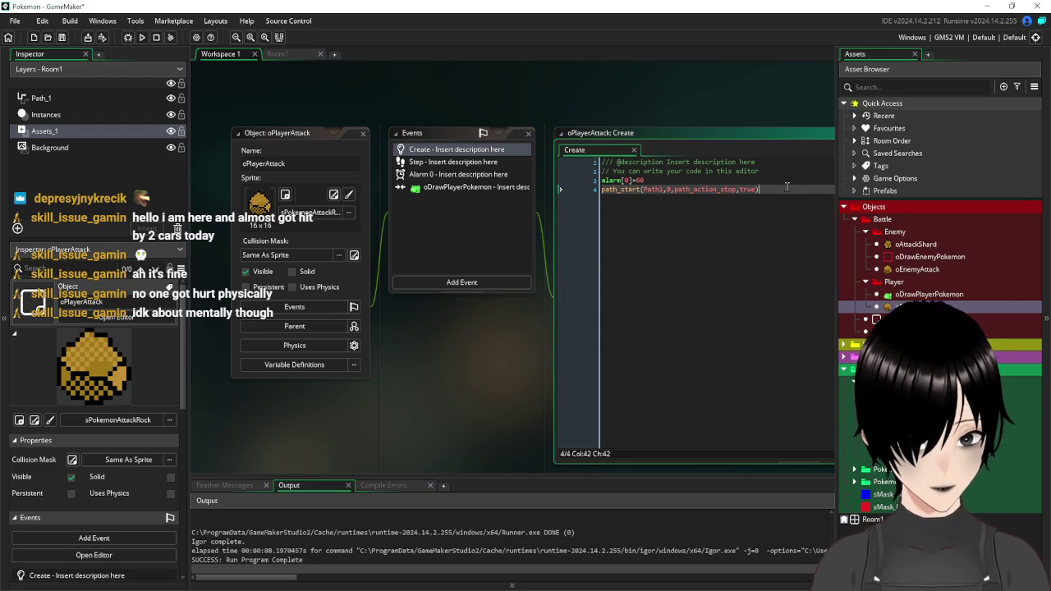
{"action": "key", "text": "Return"}
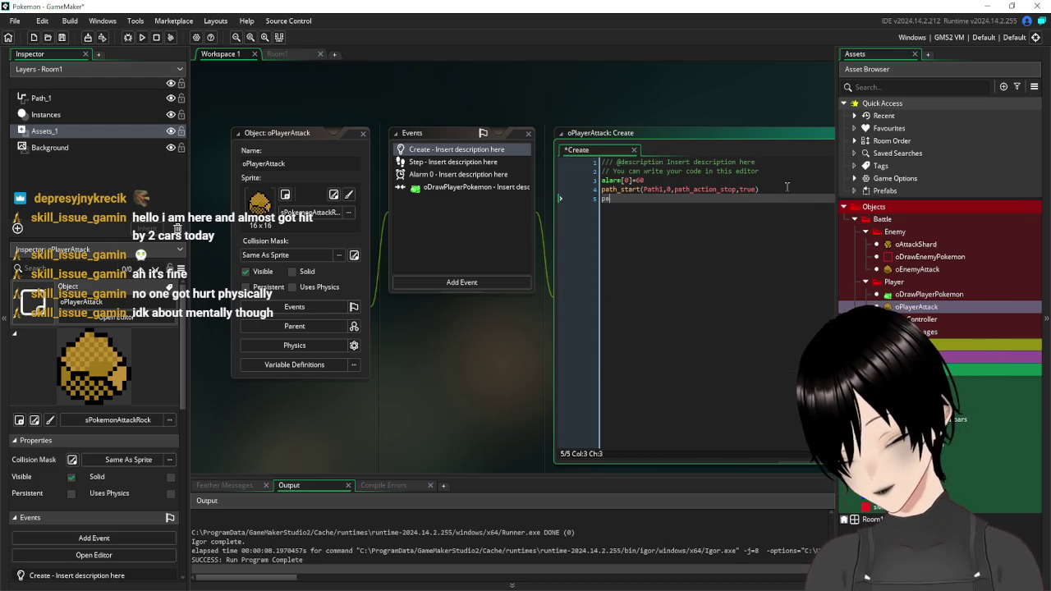
{"action": "type", "text": "path_po"}
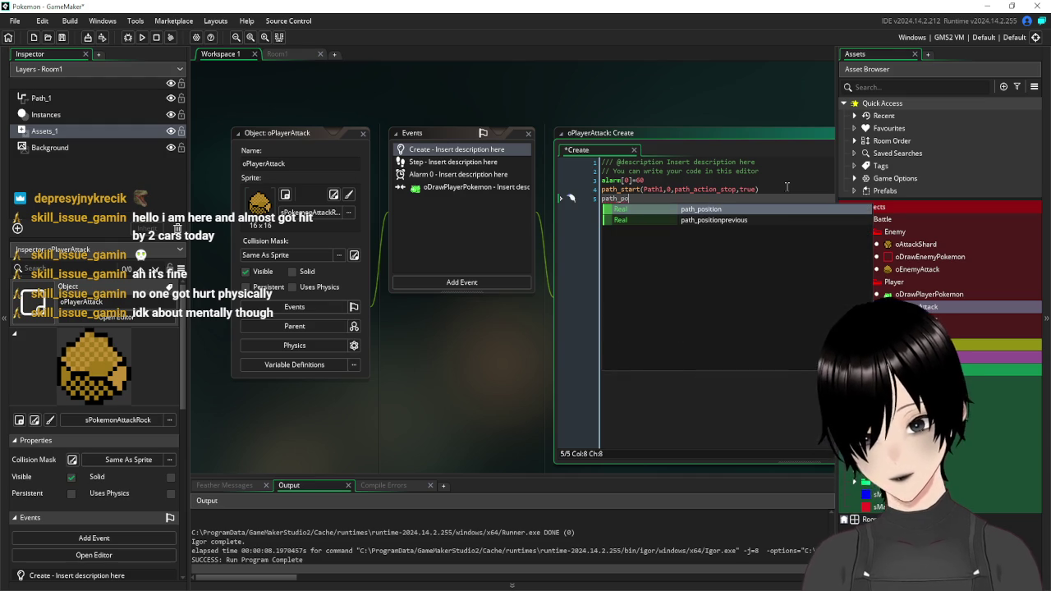
{"action": "key", "text": "Return"}
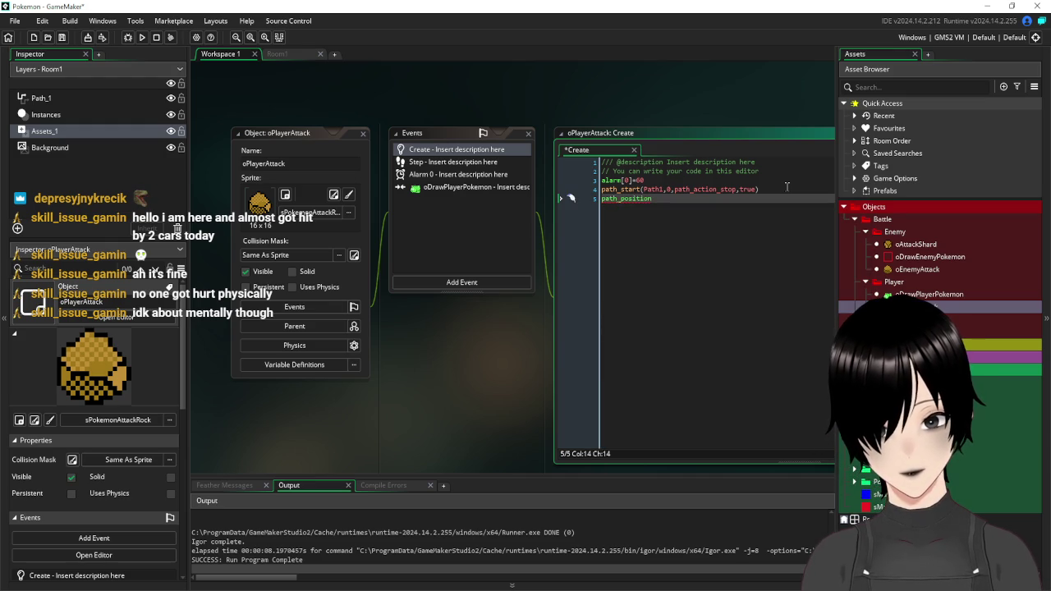
{"action": "key", "text": "BackSpace"}
{"action": "key", "text": "BackSpace"}
{"action": "key", "text": "BackSpace"}
{"action": "key", "text": "BackSpace"}
{"action": "key", "text": "BackSpace"}
{"action": "key", "text": "BackSpace"}
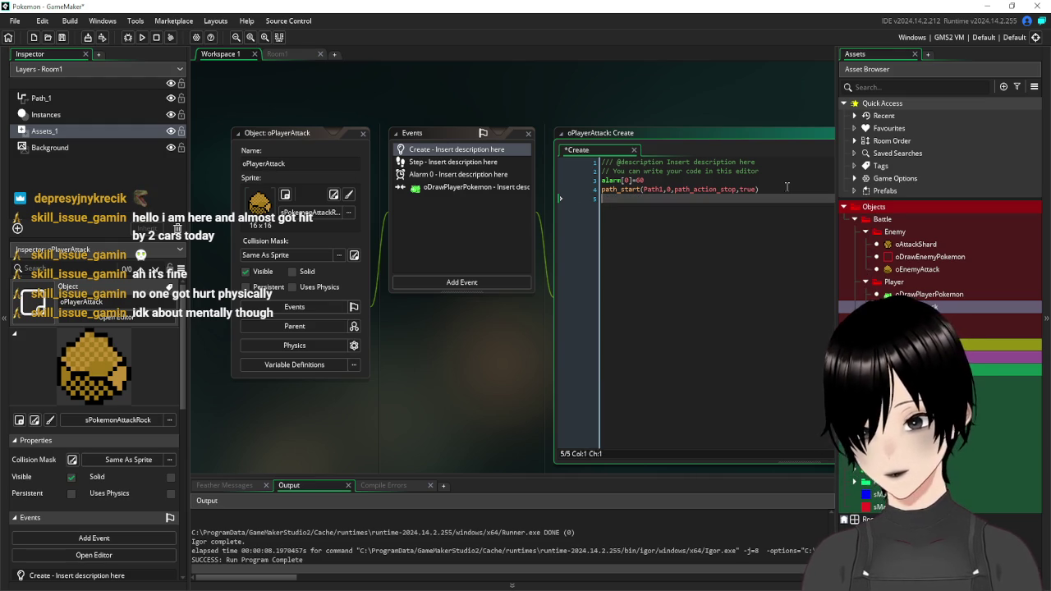
{"action": "left_click", "coordinate": [60, 37]}
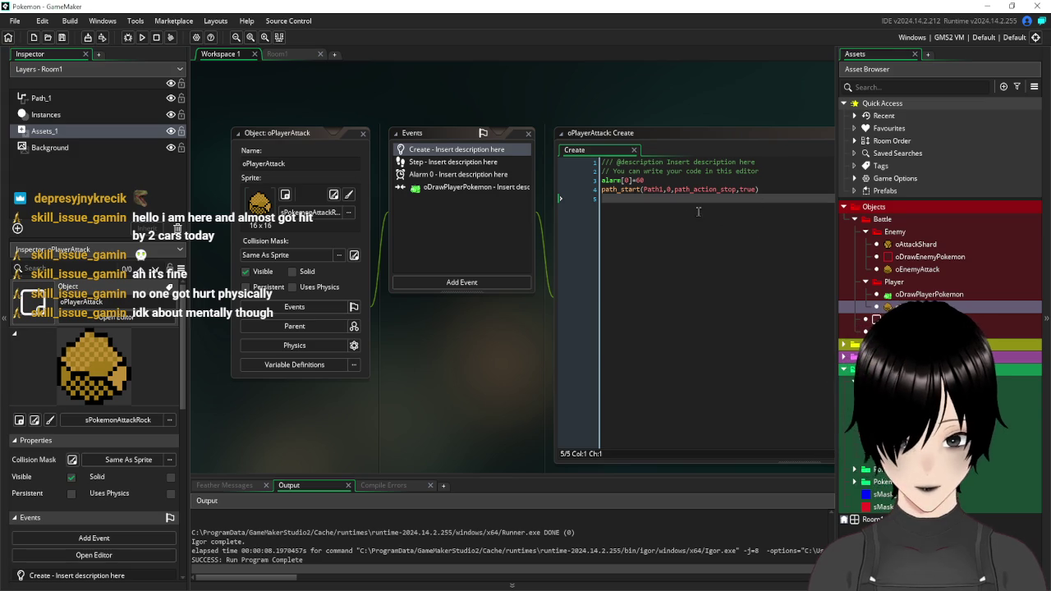
- Change the Step event line from path_speed+=0.25 to path_speed-=0.25
{"action": "left_click", "coordinate": [431, 167]}
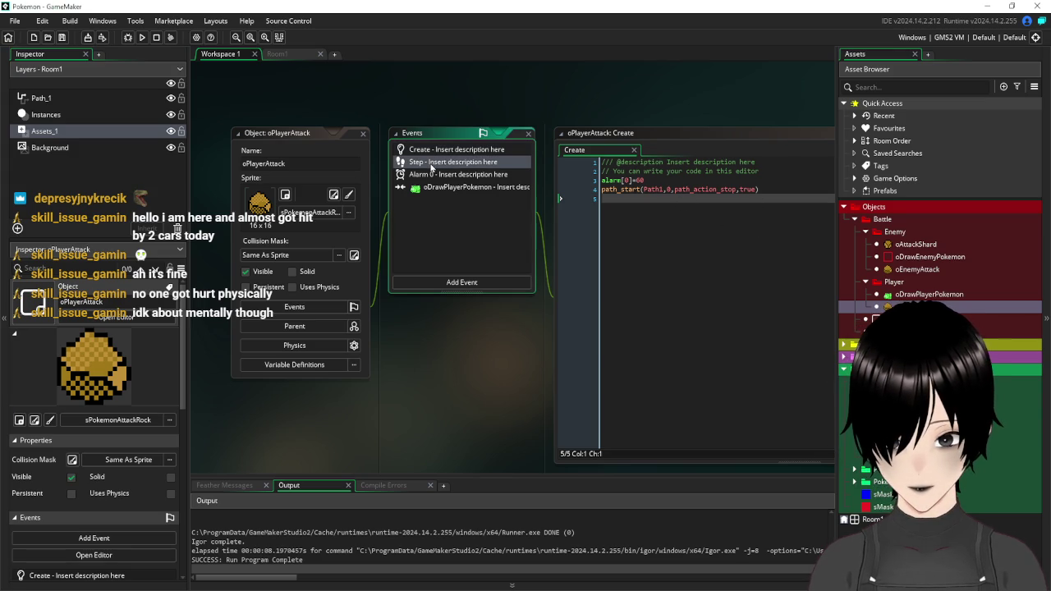
{"action": "double_click", "coordinate": [431, 166]}
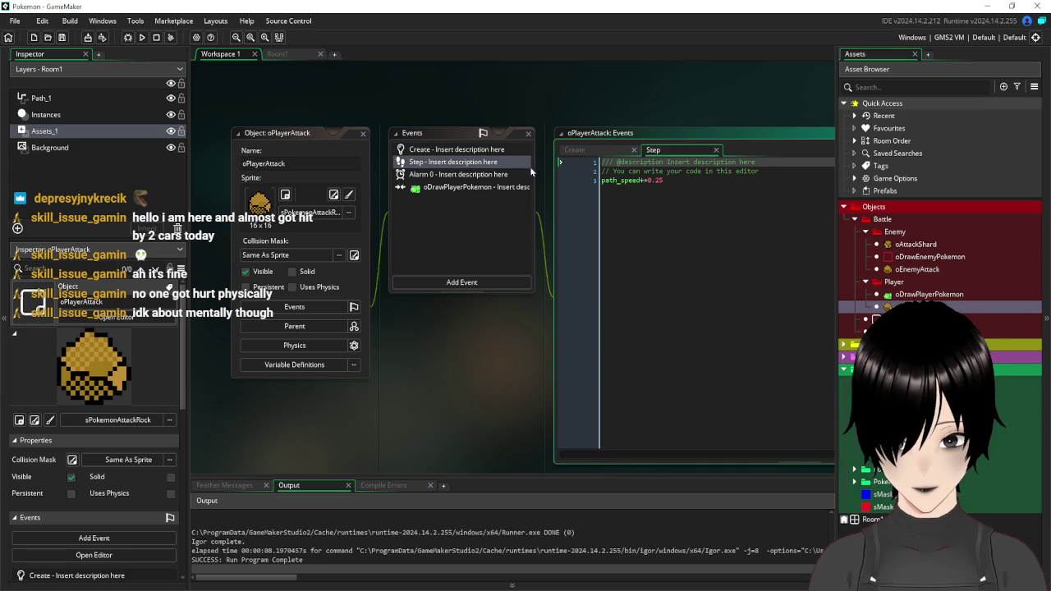
{"action": "left_click", "coordinate": [641, 180]}
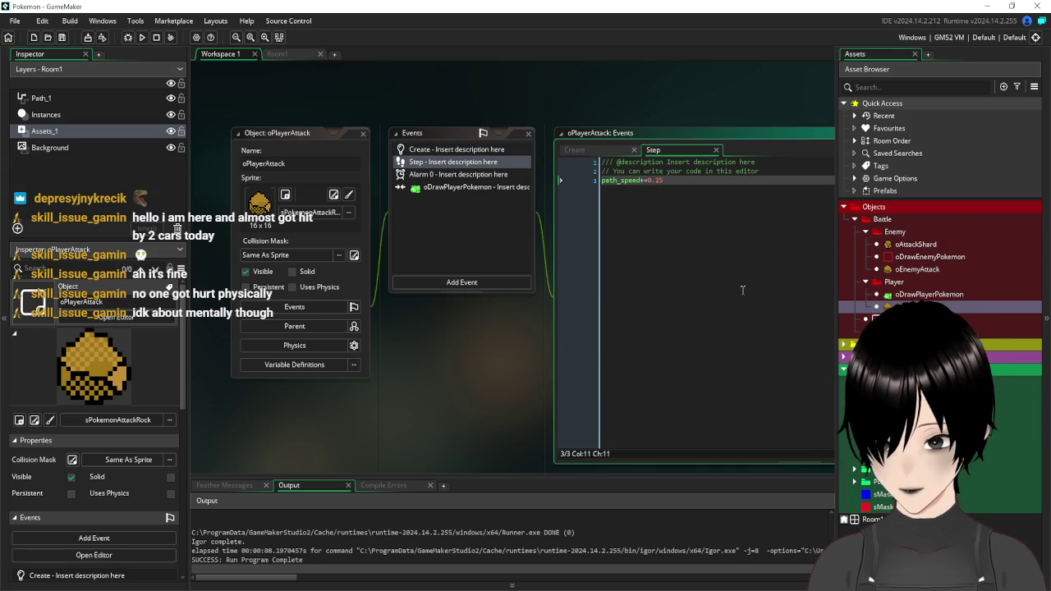
{"action": "key", "text": "Right"}
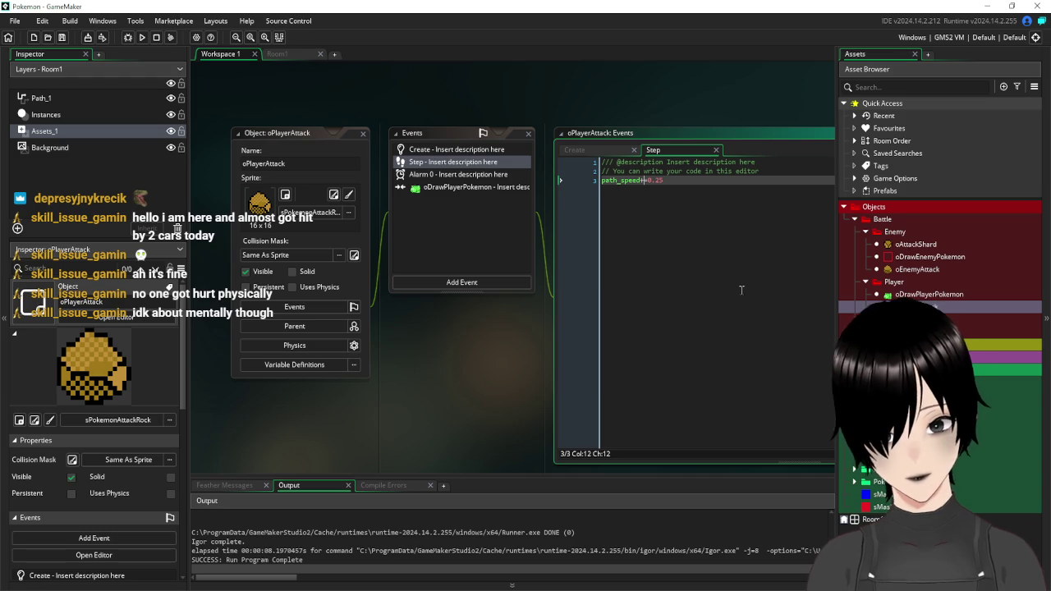
{"action": "key", "text": "BackSpace"}
{"action": "type", "text": "-"}
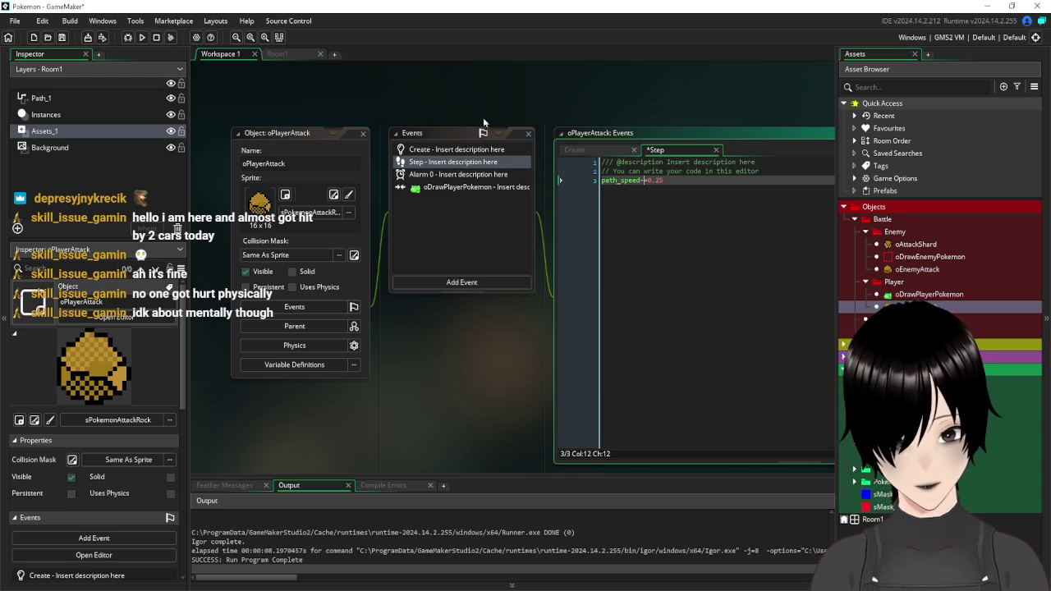
{"action": "double_click", "coordinate": [453, 187]}
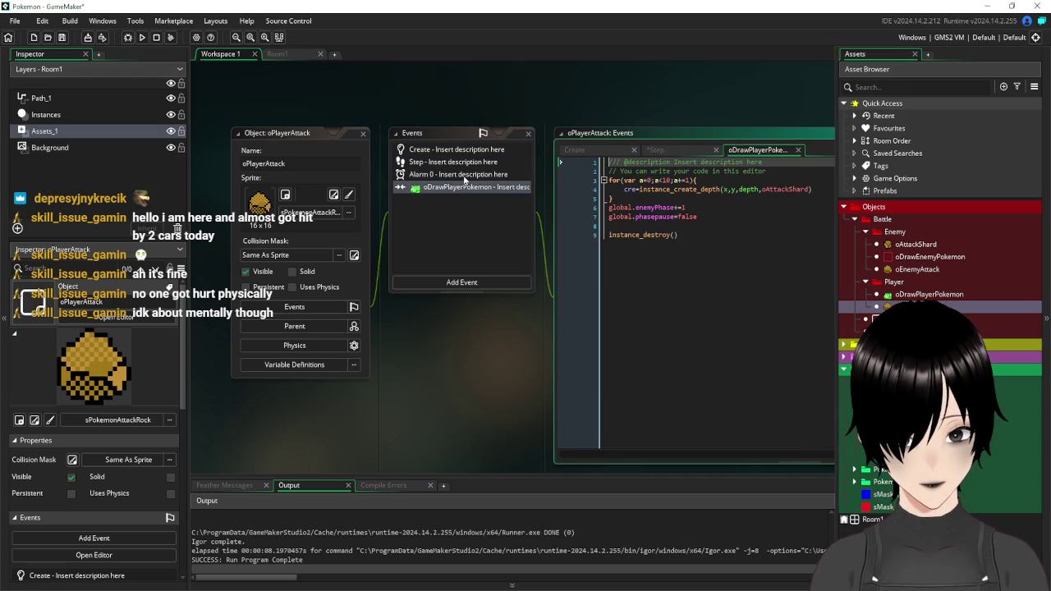
- Change the collision event target to Battle > Enemy > oDrawEnemyPokemon
{"action": "right_click", "coordinate": [468, 187]}
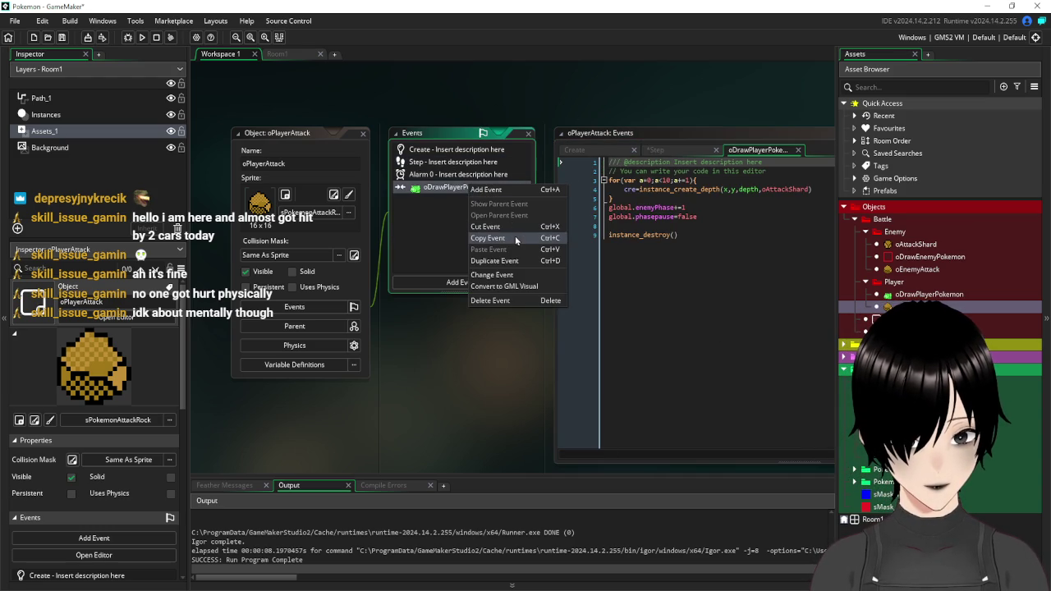
{"action": "left_click", "coordinate": [518, 275]}
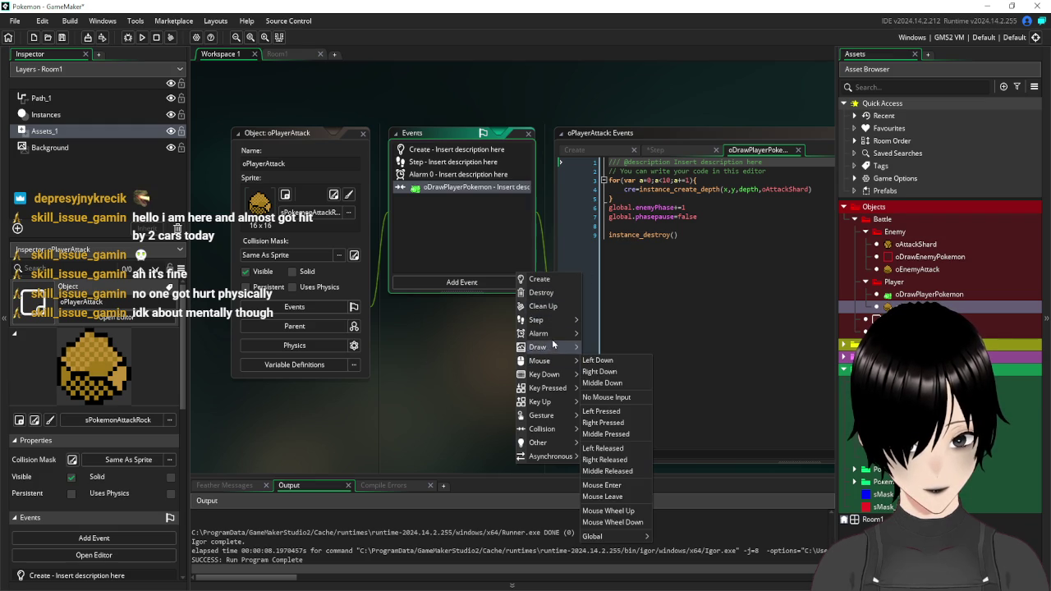
{"action": "mouse_move", "coordinate": [554, 432]}
{"action": "mouse_move", "coordinate": [595, 429]}
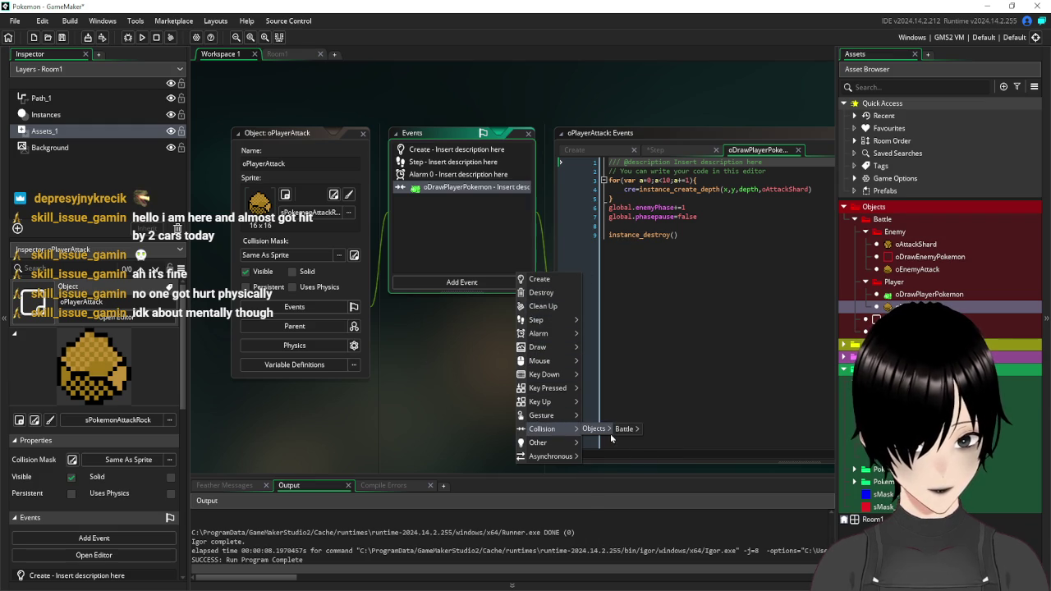
{"action": "mouse_move", "coordinate": [632, 430]}
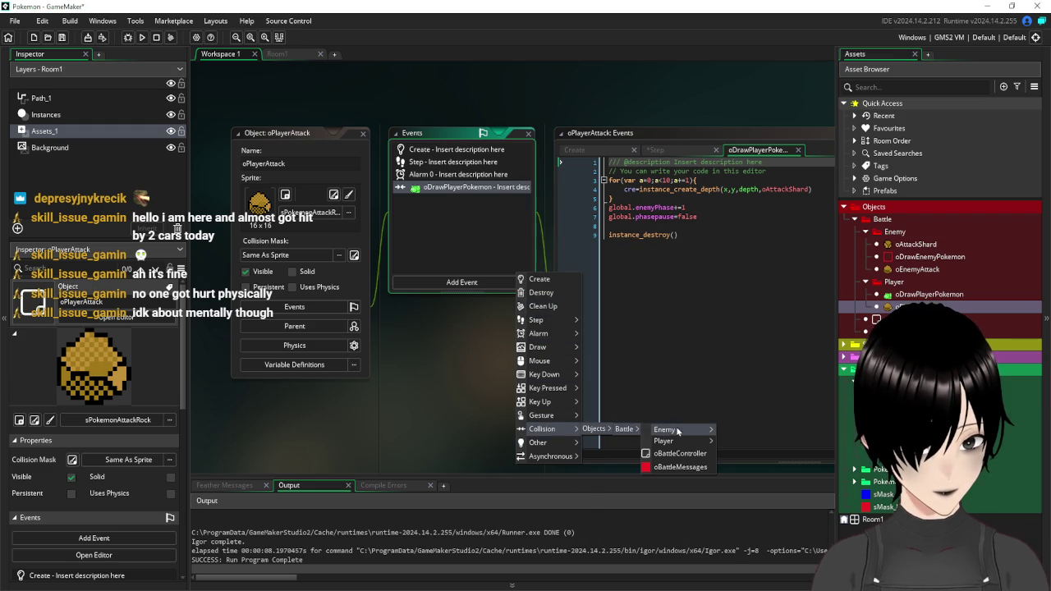
{"action": "mouse_move", "coordinate": [680, 428]}
{"action": "left_click", "coordinate": [787, 449]}
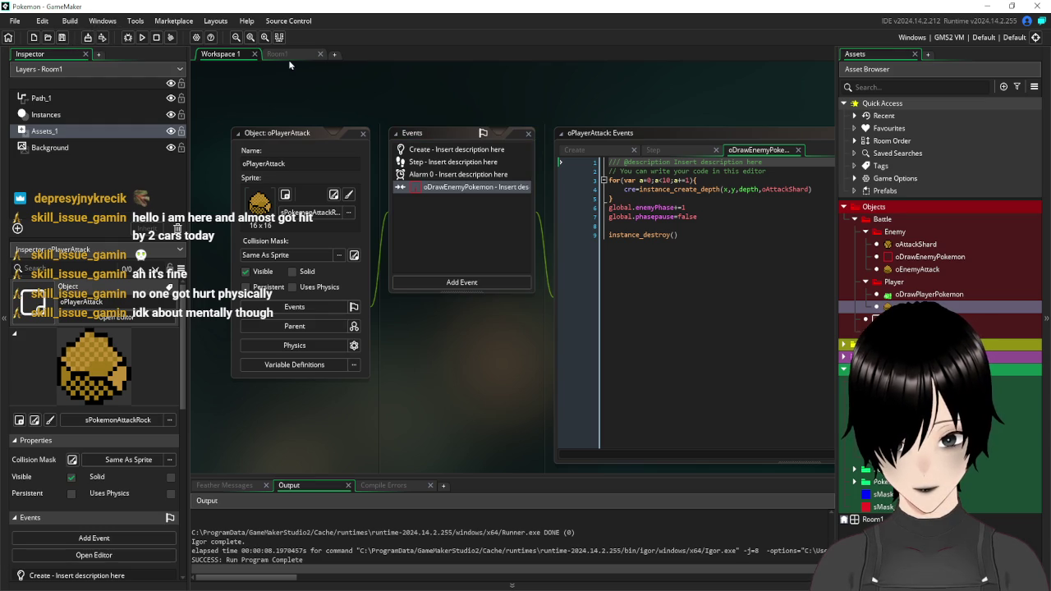
- Open the sPokemonFrontPosition sprite from the Pokemon sprites folder
{"action": "left_click", "coordinate": [855, 470]}
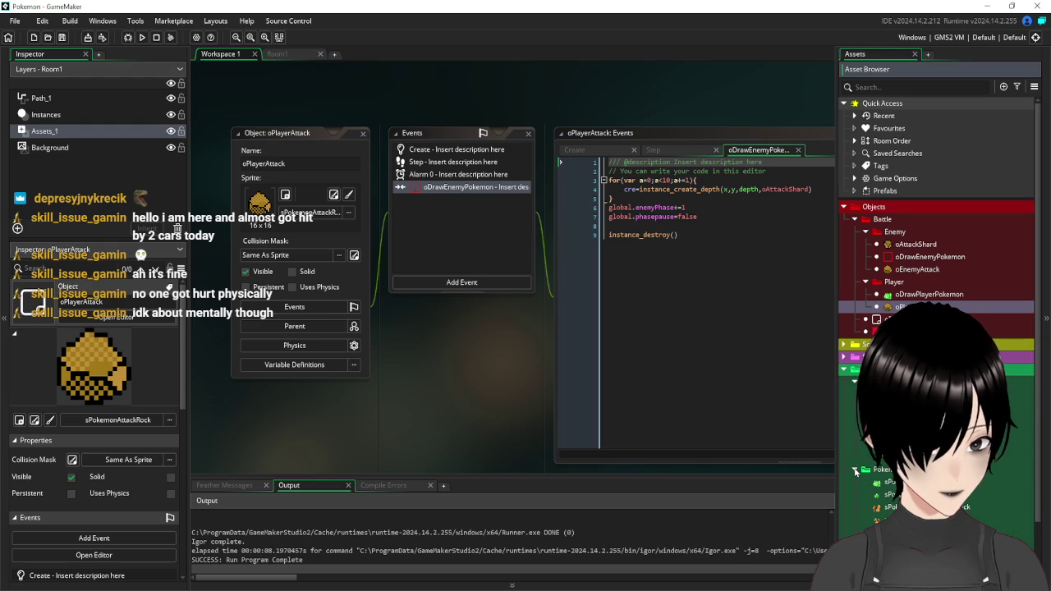
{"action": "scroll", "coordinate": [936, 247], "scroll_direction": "down", "scroll_amount": 1}
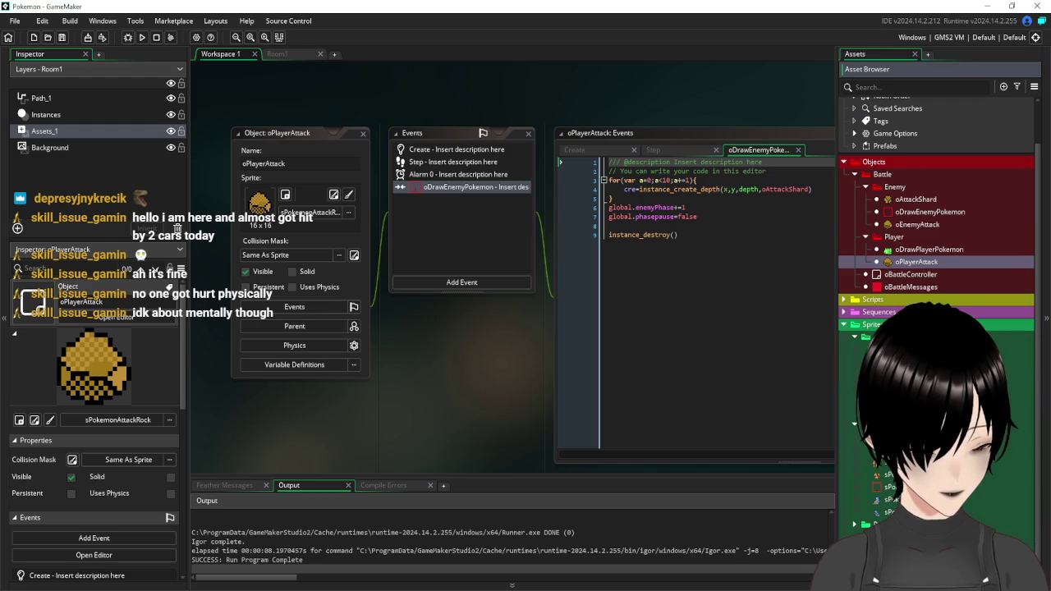
{"action": "double_click", "coordinate": [891, 487]}
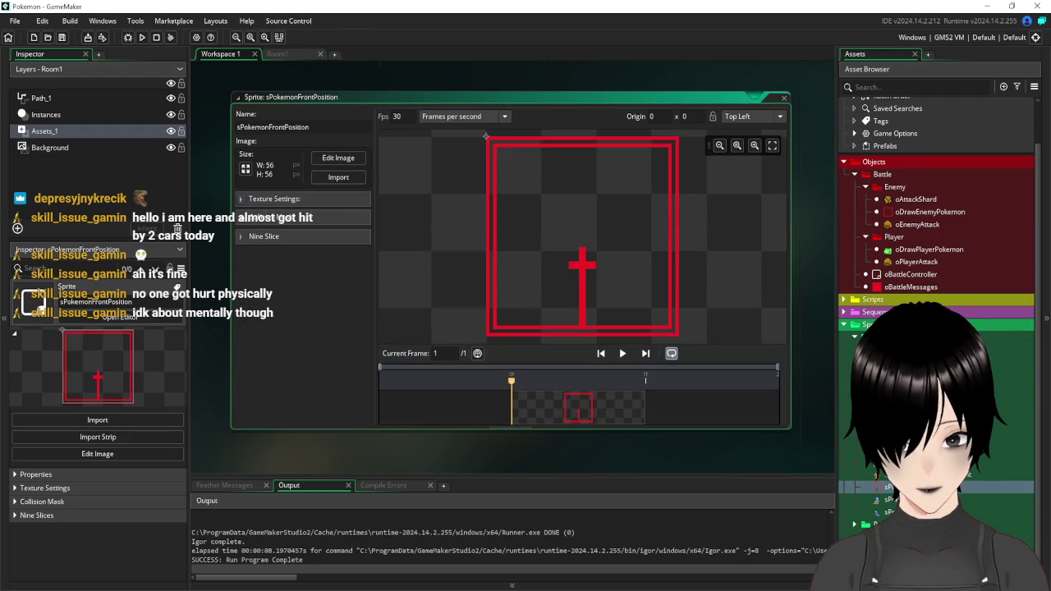
- Show the collision mask settings, leaving the sprite origin at 0, 0 after an undone nudge
{"action": "left_click", "coordinate": [246, 218]}
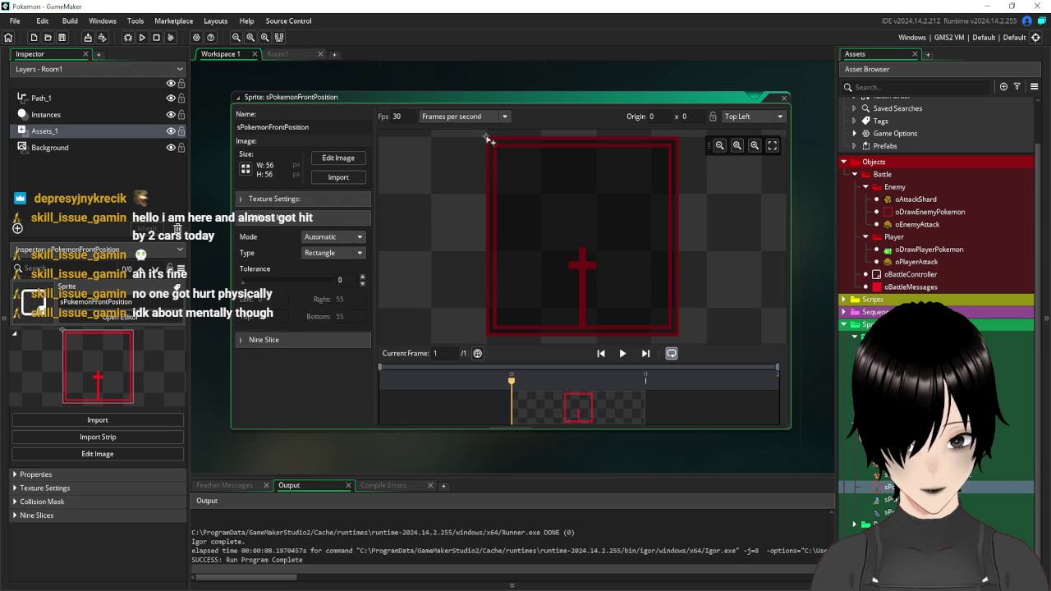
{"action": "left_click", "coordinate": [560, 235]}
{"action": "left_click_drag", "start_coordinate": [560, 235], "coordinate": [555, 231]}
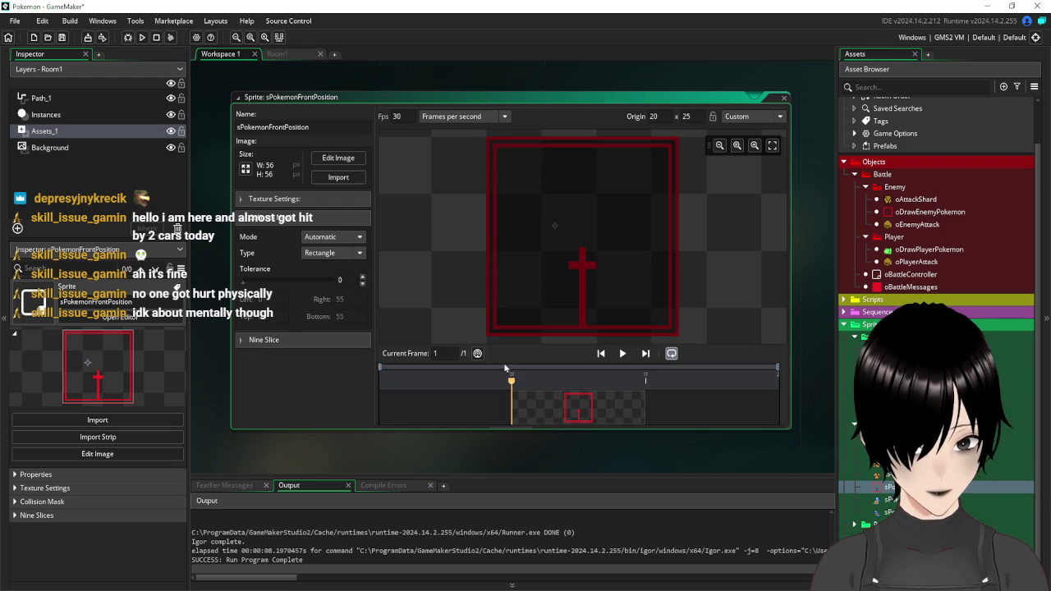
{"action": "key", "text": "ctrl+z"}
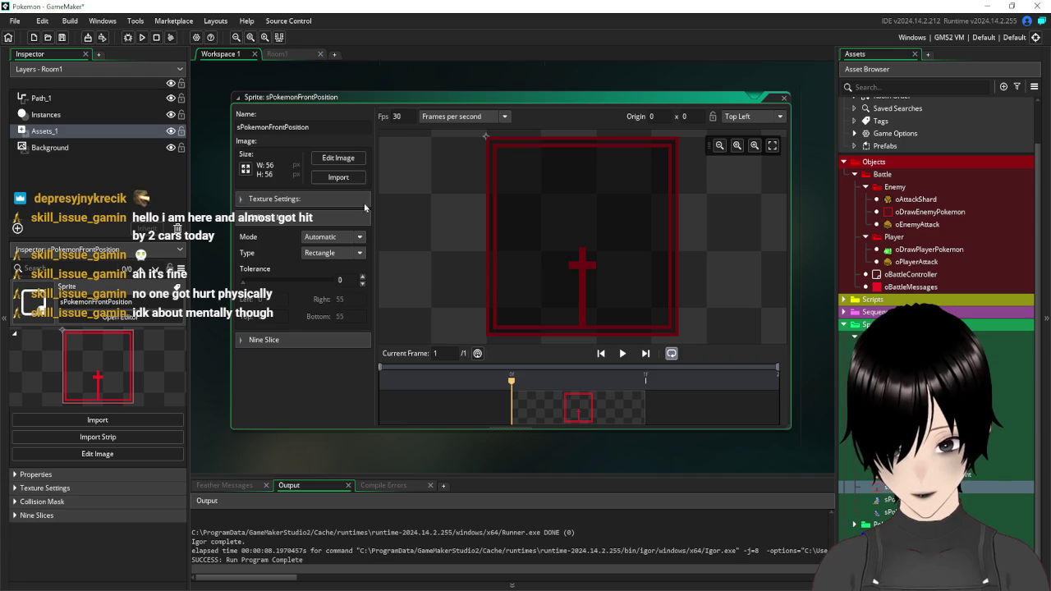
- Set a Manual collision mask from 16,24 to 39,48, then close the sprite editor
{"action": "left_click", "coordinate": [342, 237]}
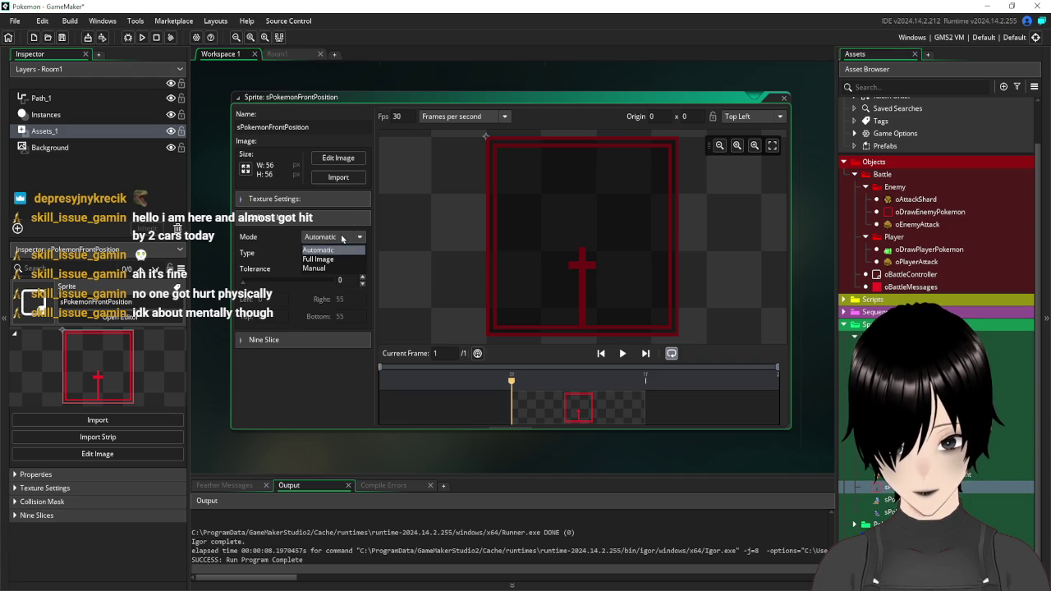
{"action": "left_click", "coordinate": [316, 268]}
{"action": "mouse_move", "coordinate": [486, 141]}
{"action": "left_mouse_down"}
{"action": "mouse_move", "coordinate": [552, 237]}
{"action": "mouse_move", "coordinate": [544, 224]}
{"action": "left_mouse_up"}
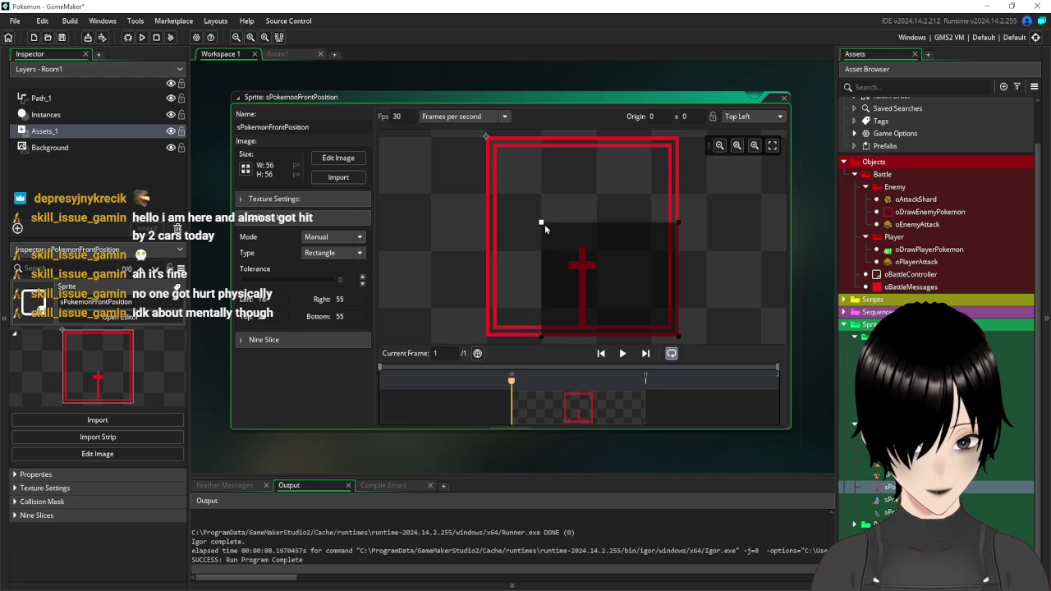
{"action": "mouse_move", "coordinate": [542, 336]}
{"action": "left_mouse_down"}
{"action": "mouse_move", "coordinate": [539, 302]}
{"action": "mouse_move", "coordinate": [556, 318]}
{"action": "mouse_move", "coordinate": [541, 315]}
{"action": "mouse_move", "coordinate": [545, 302]}
{"action": "mouse_move", "coordinate": [538, 312]}
{"action": "left_mouse_up"}
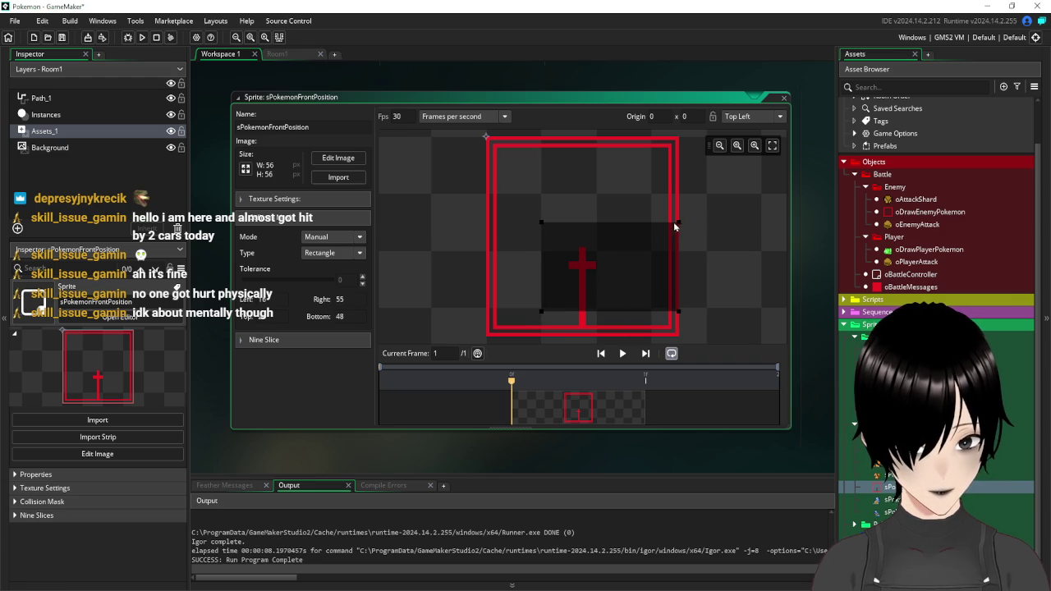
{"action": "mouse_move", "coordinate": [679, 224]}
{"action": "left_mouse_down"}
{"action": "mouse_move", "coordinate": [622, 236]}
{"action": "mouse_move", "coordinate": [623, 225]}
{"action": "left_mouse_up"}
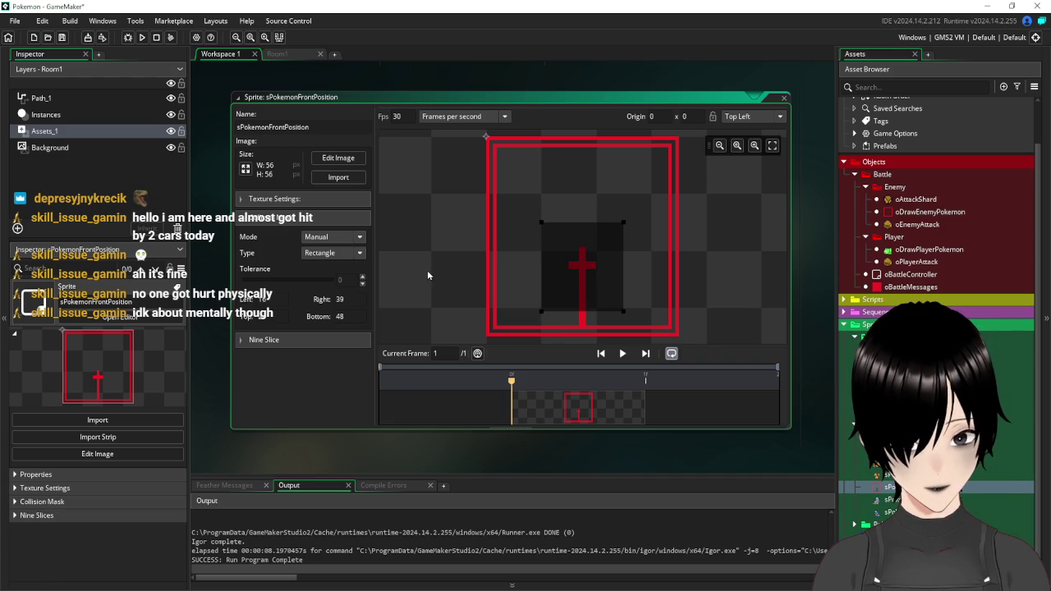
{"action": "left_click_drag", "start_coordinate": [785, 94], "coordinate": [784, 104]}
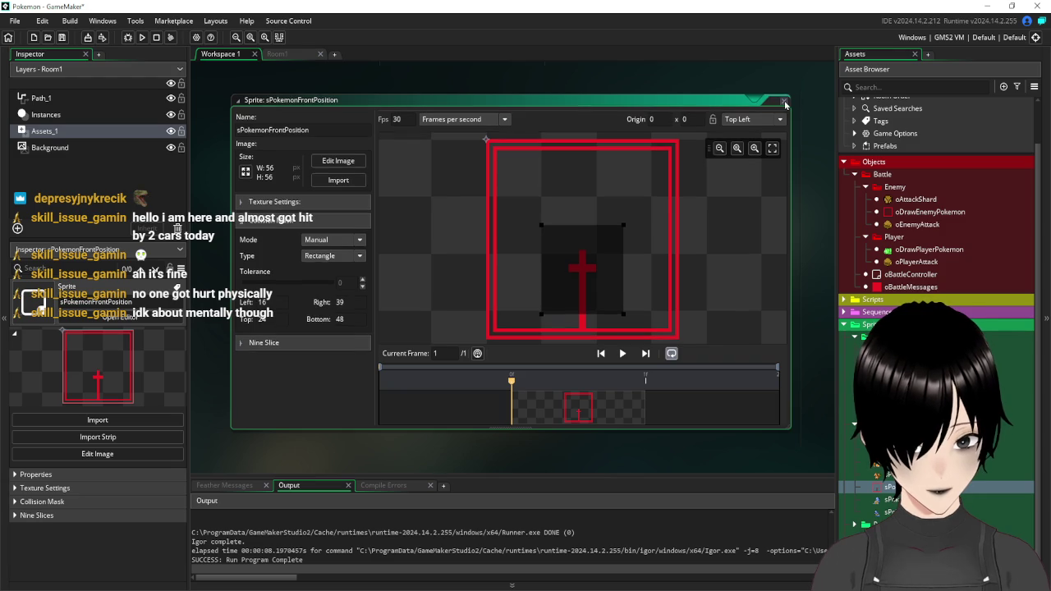
{"action": "left_click", "coordinate": [785, 103]}
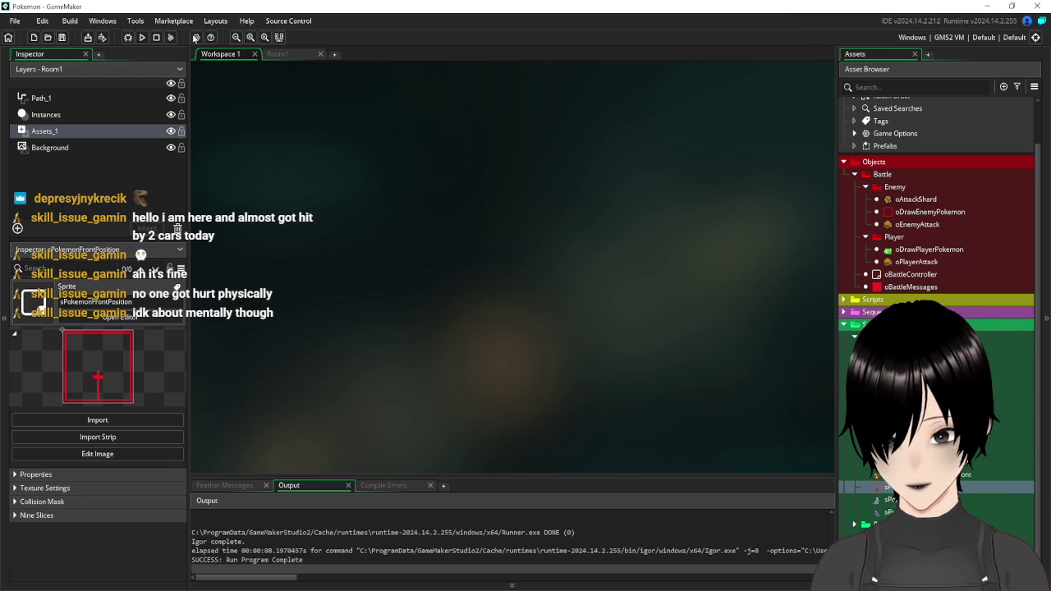
{"action": "left_click", "coordinate": [295, 56]}
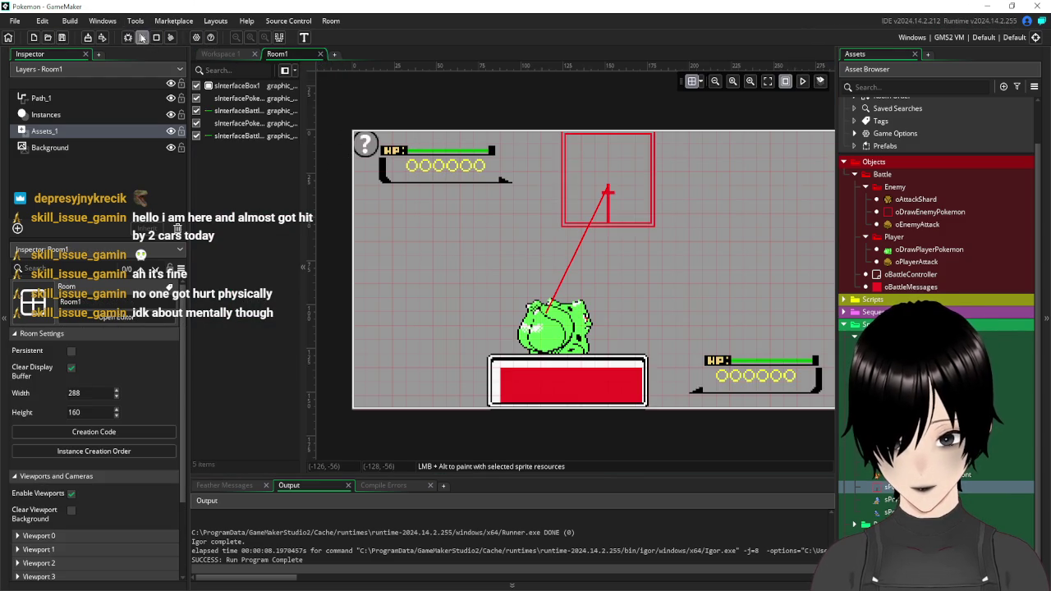
{"action": "left_click", "coordinate": [142, 38]}
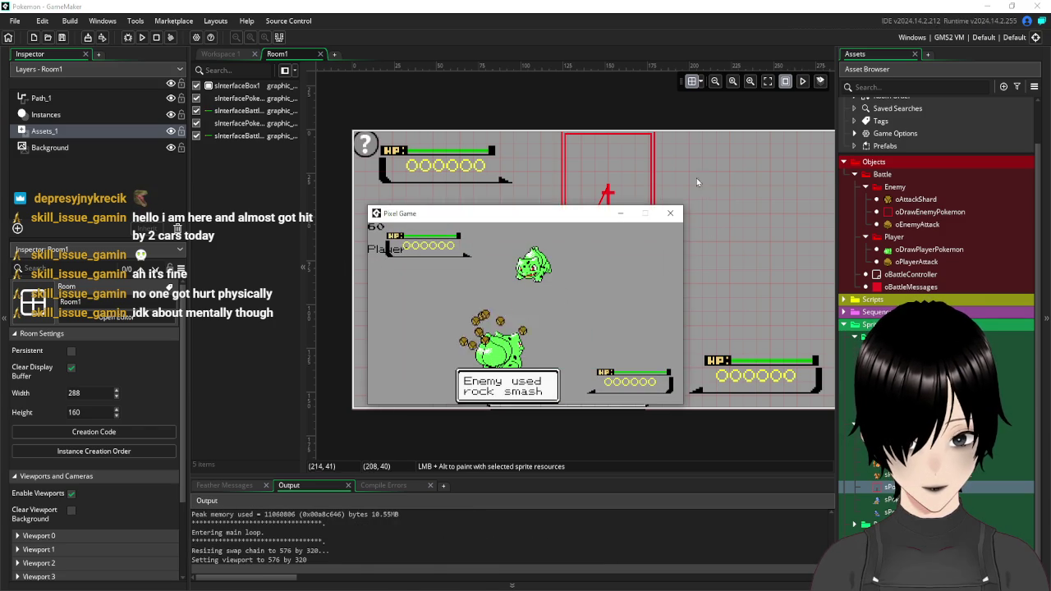
{"action": "left_click", "coordinate": [672, 215]}
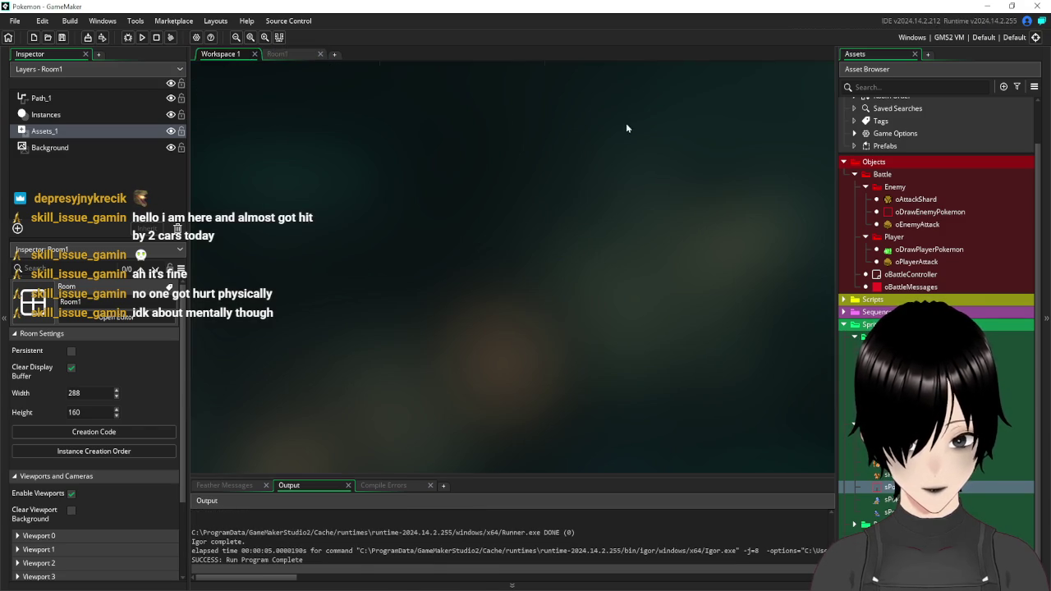
{"action": "double_click", "coordinate": [906, 276]}
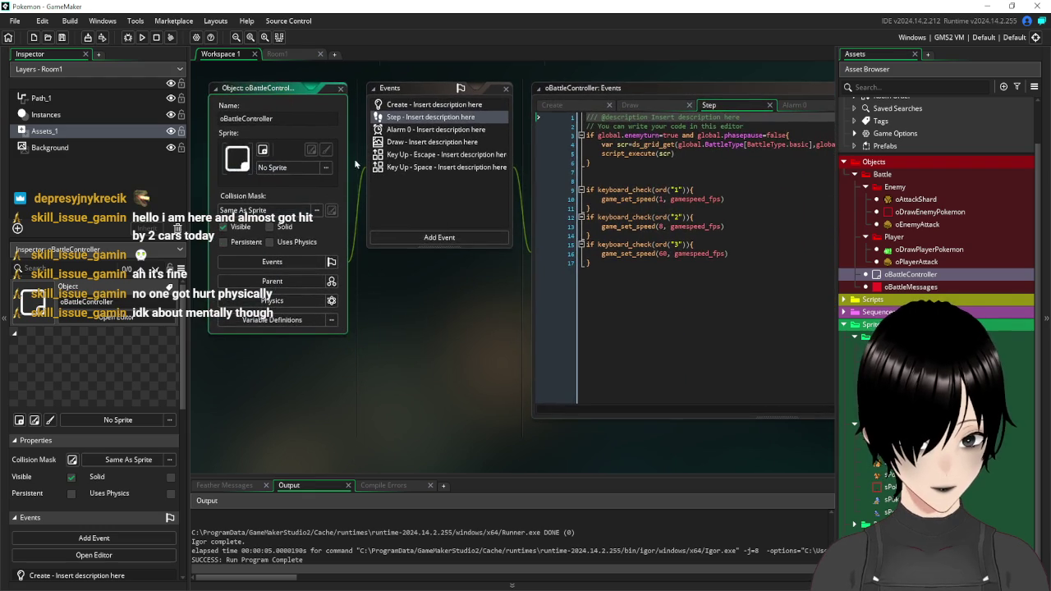
- Add a Key Up - Control event to oBattleController and place the cursor in its code
{"action": "left_click", "coordinate": [428, 167]}
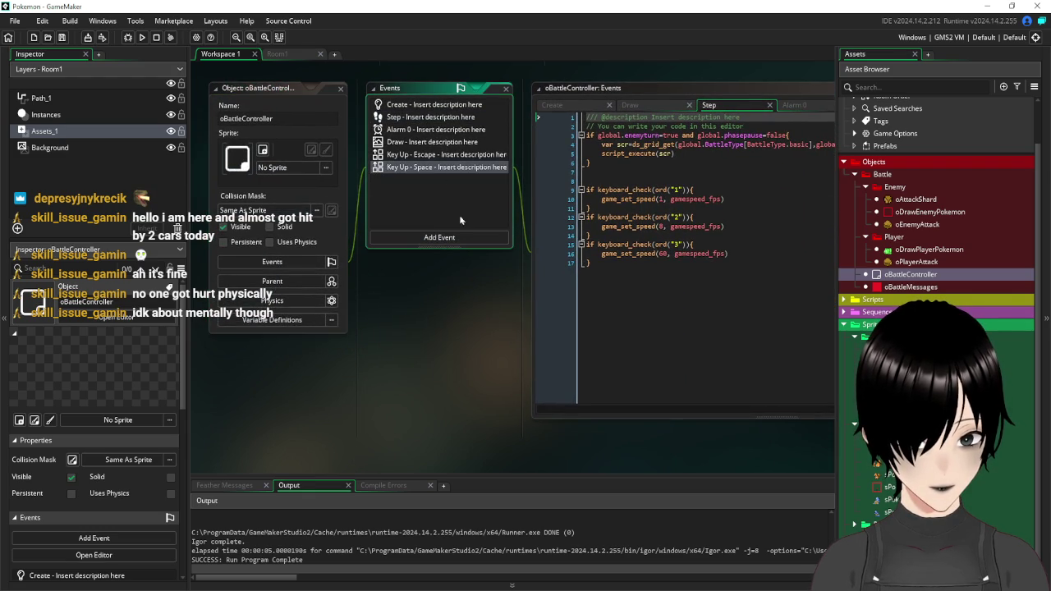
{"action": "left_click", "coordinate": [458, 237]}
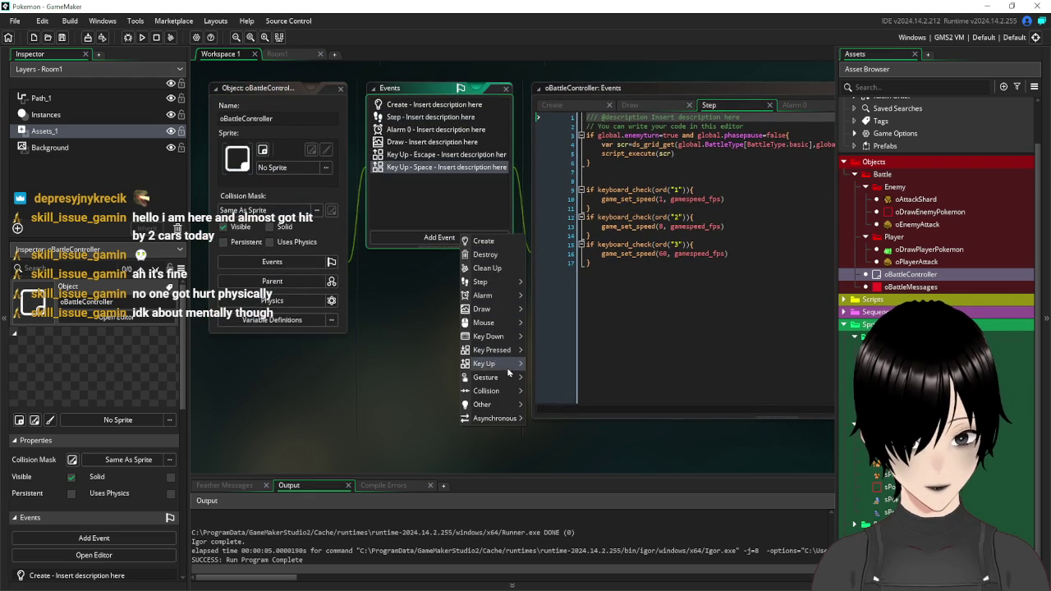
{"action": "mouse_move", "coordinate": [504, 368]}
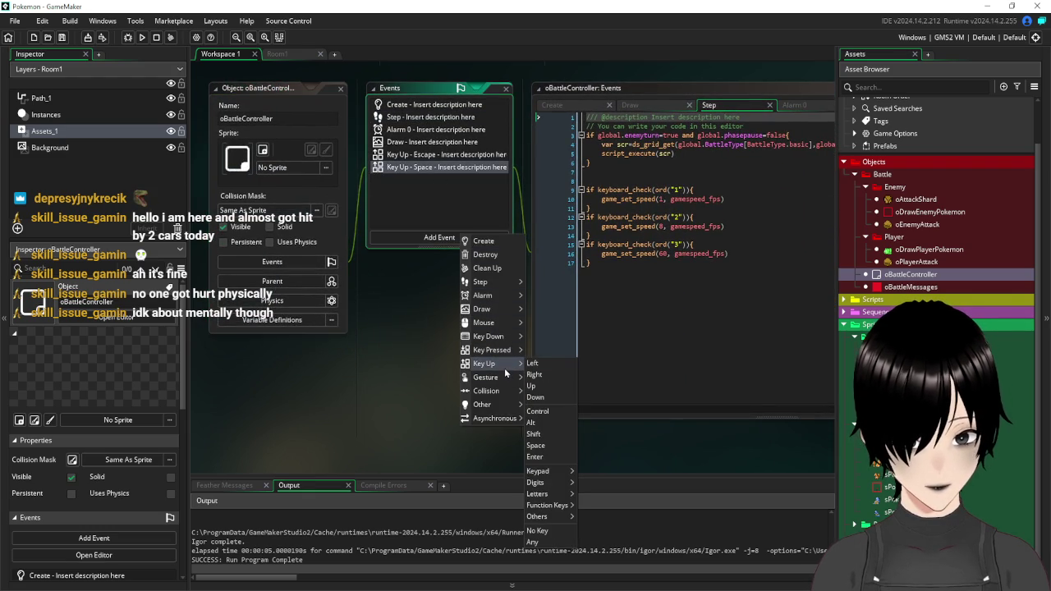
{"action": "left_click", "coordinate": [550, 410]}
{"action": "left_click", "coordinate": [554, 394]}
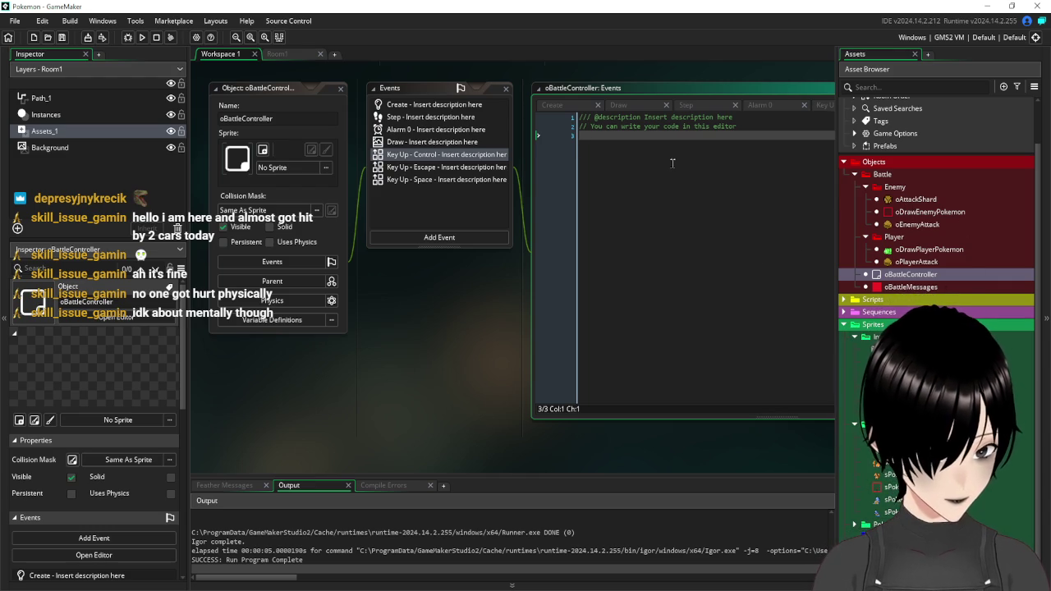
- Start an instance_create_depth call and copy the existing call from the sEnemyActions script
{"action": "type", "text": "ins"}
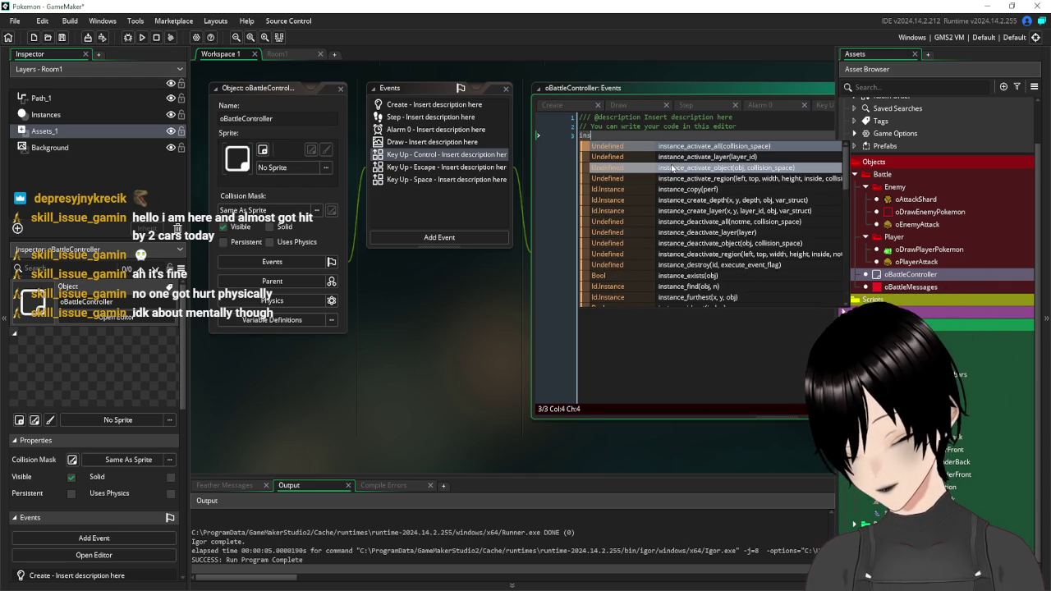
{"action": "type", "text": "tance_cr"}
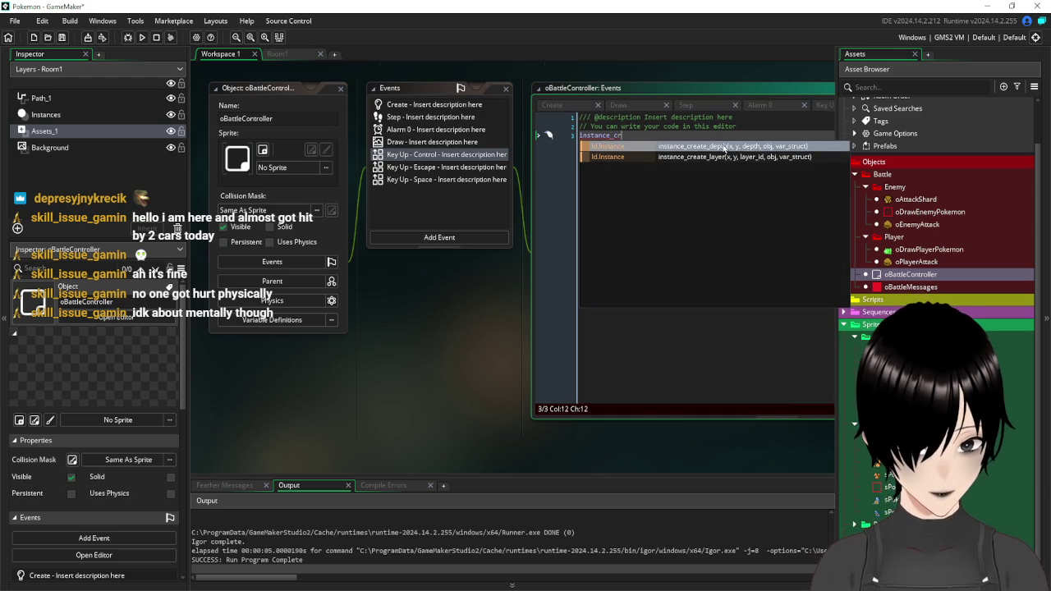
{"action": "key", "text": "Return"}
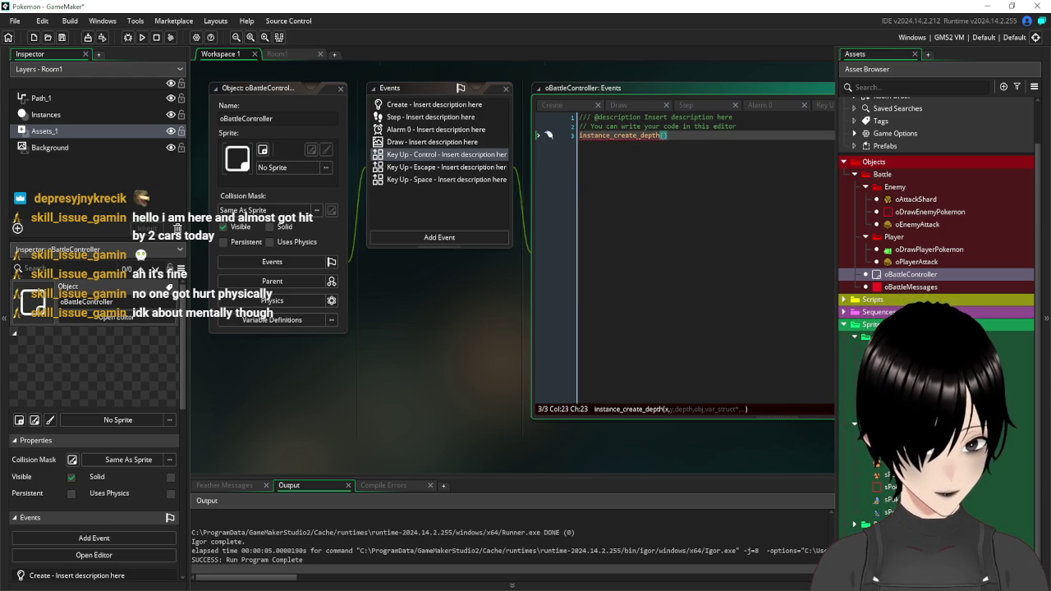
{"action": "left_click", "coordinate": [844, 300]}
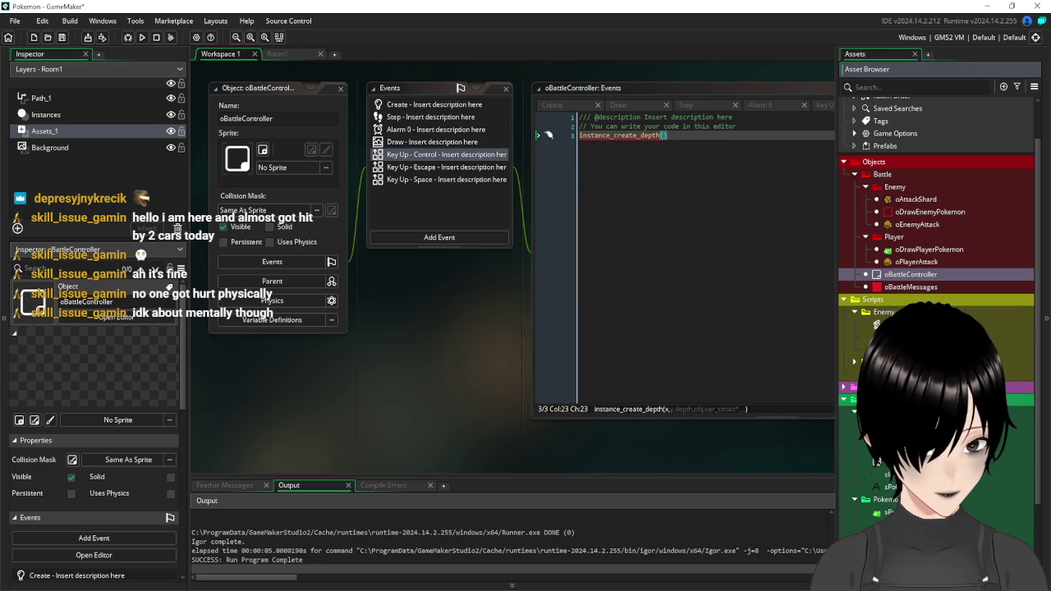
{"action": "double_click", "coordinate": [899, 324]}
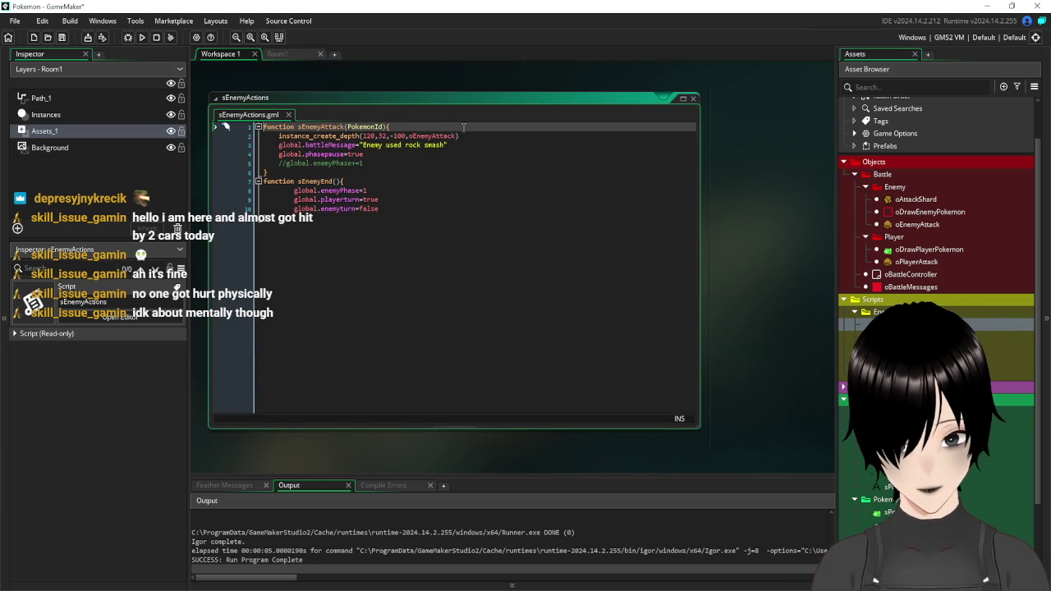
{"action": "left_click_drag", "start_coordinate": [460, 136], "coordinate": [277, 136]}
{"action": "key", "text": "ctrl+c"}
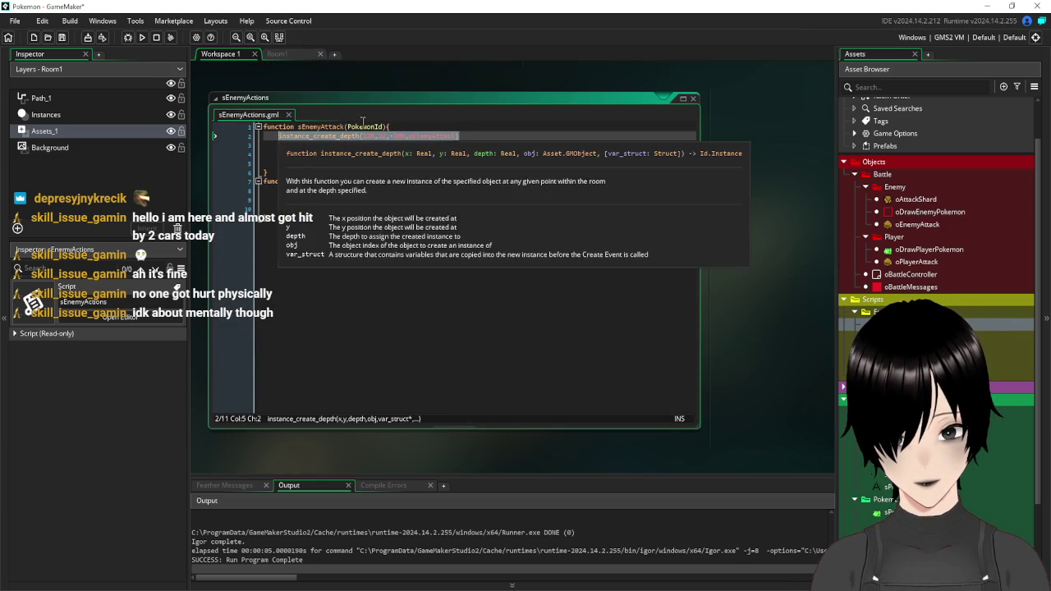
{"action": "left_click", "coordinate": [692, 101]}
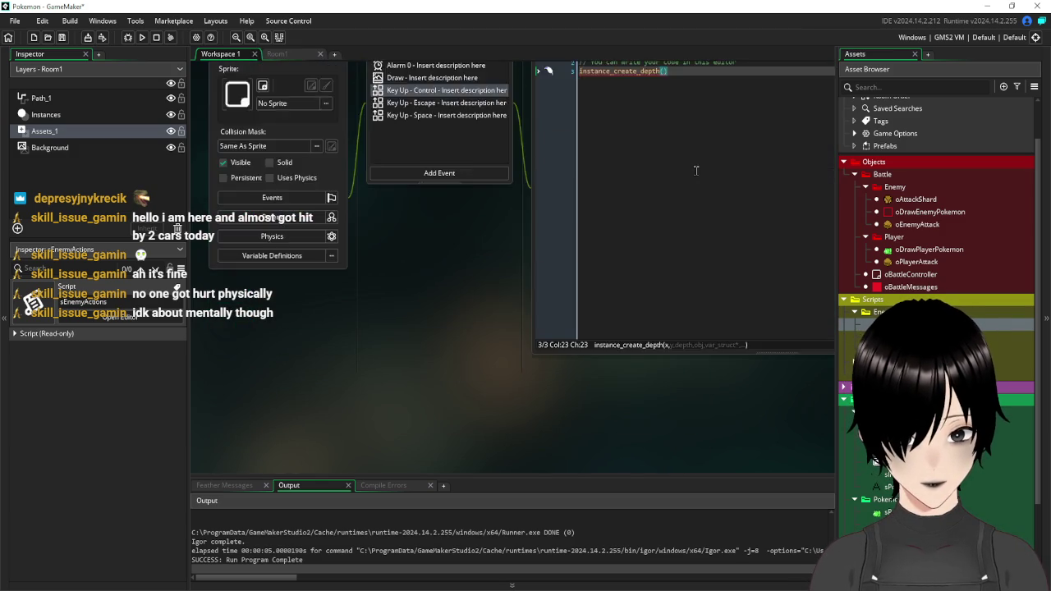
- Paste it into the Control code as instance_create_depth(120,32,-100,oPlayerAttack)
{"action": "left_click", "coordinate": [682, 208]}
{"action": "key", "text": "ctrl+v"}
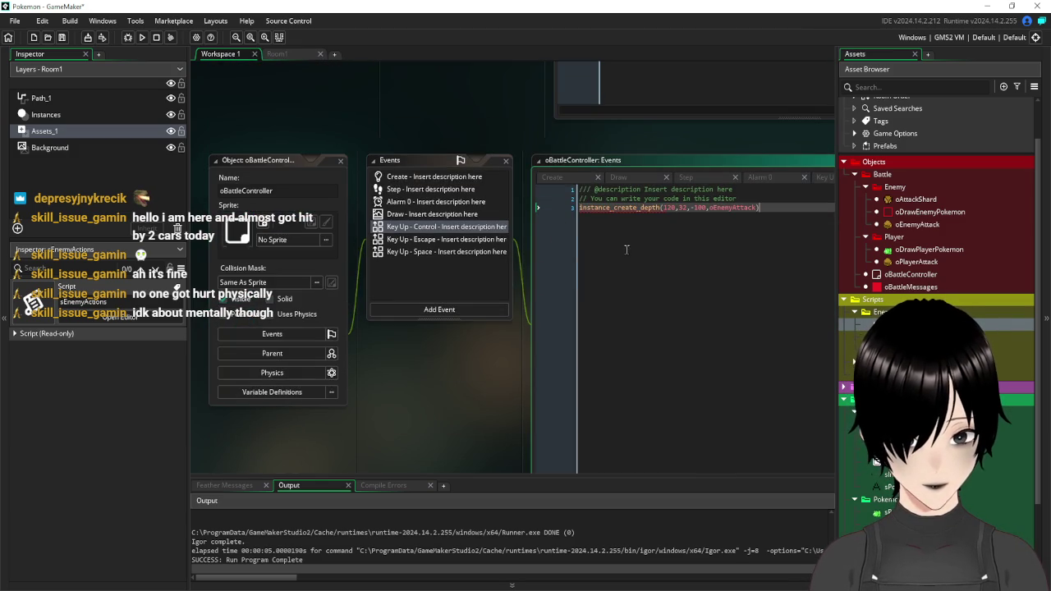
{"action": "mouse_move", "coordinate": [754, 202]}
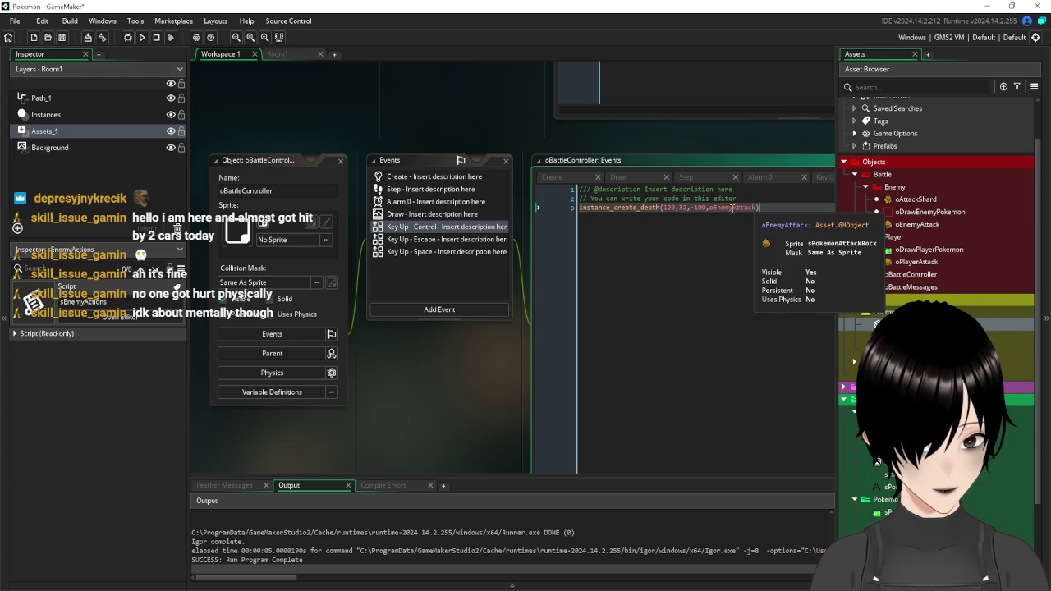
{"action": "left_click_drag", "start_coordinate": [712, 210], "coordinate": [733, 208]}
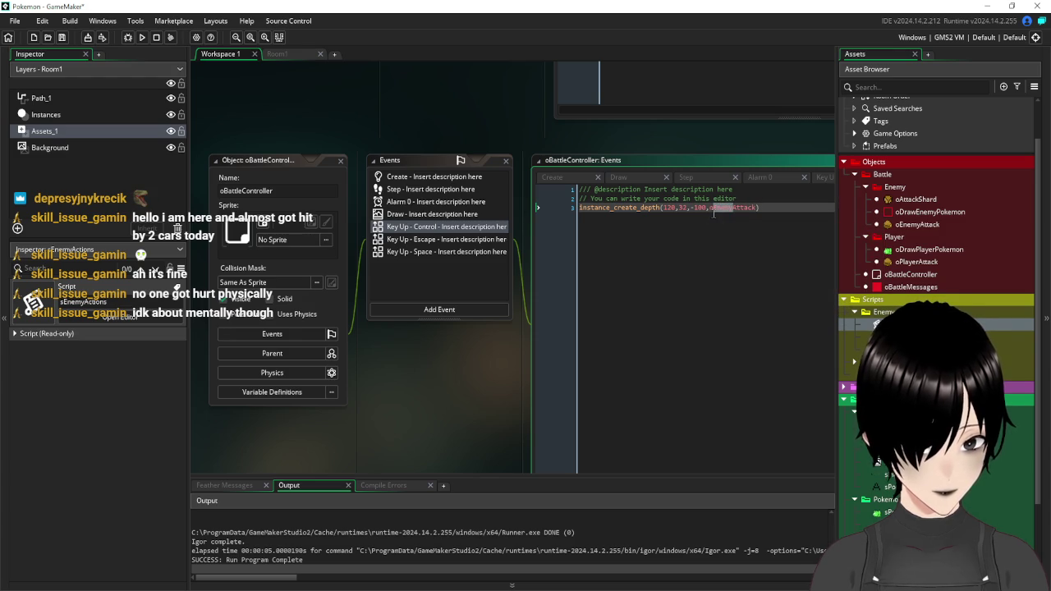
{"action": "type", "text": "oPlayer"}
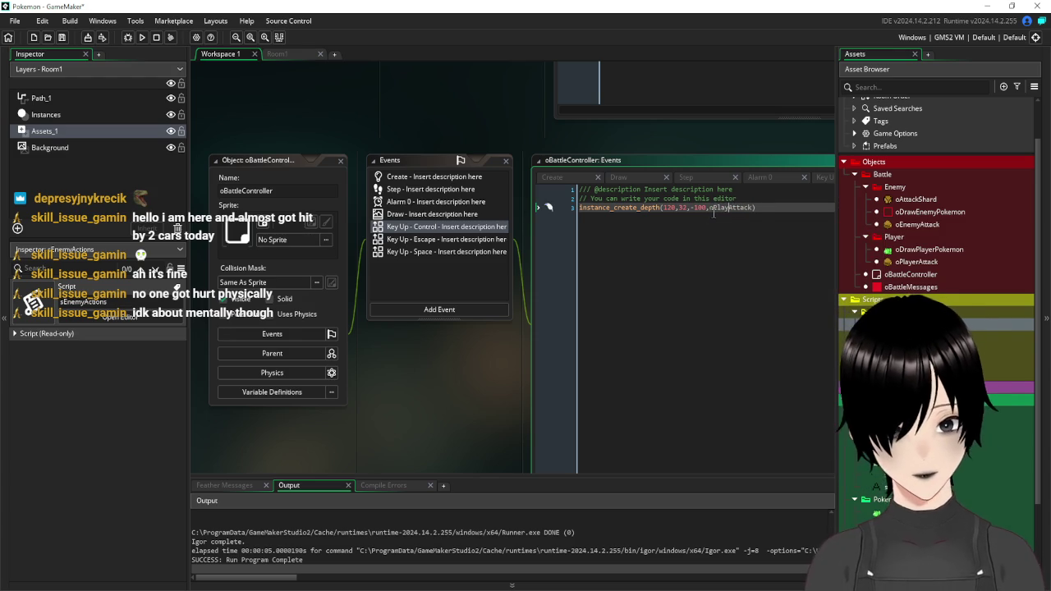
- Save the project, test-run the battle game, and close the game window
{"action": "left_click", "coordinate": [62, 41]}
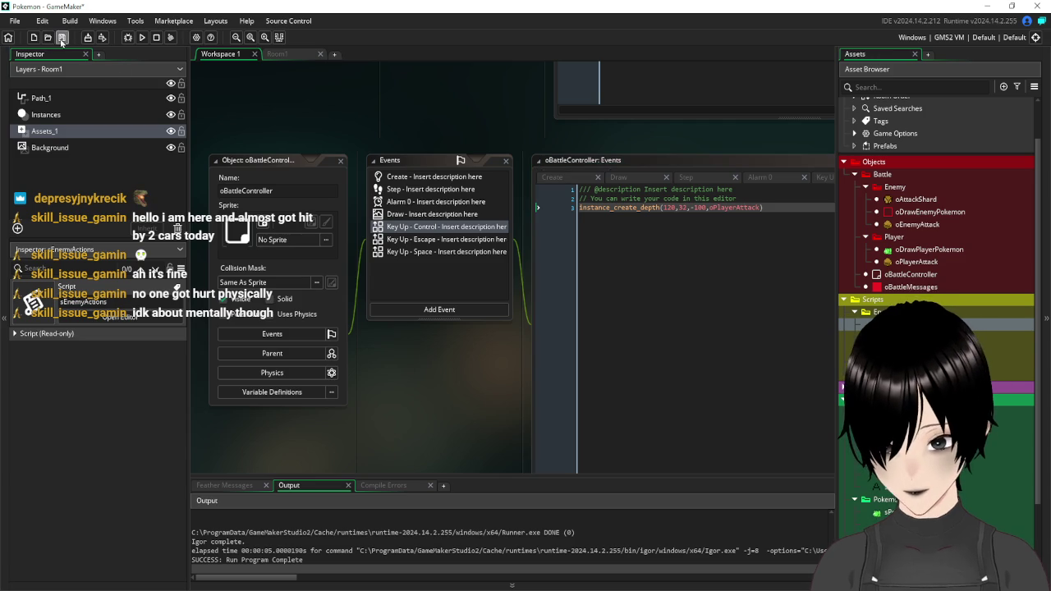
{"action": "left_click", "coordinate": [143, 38]}
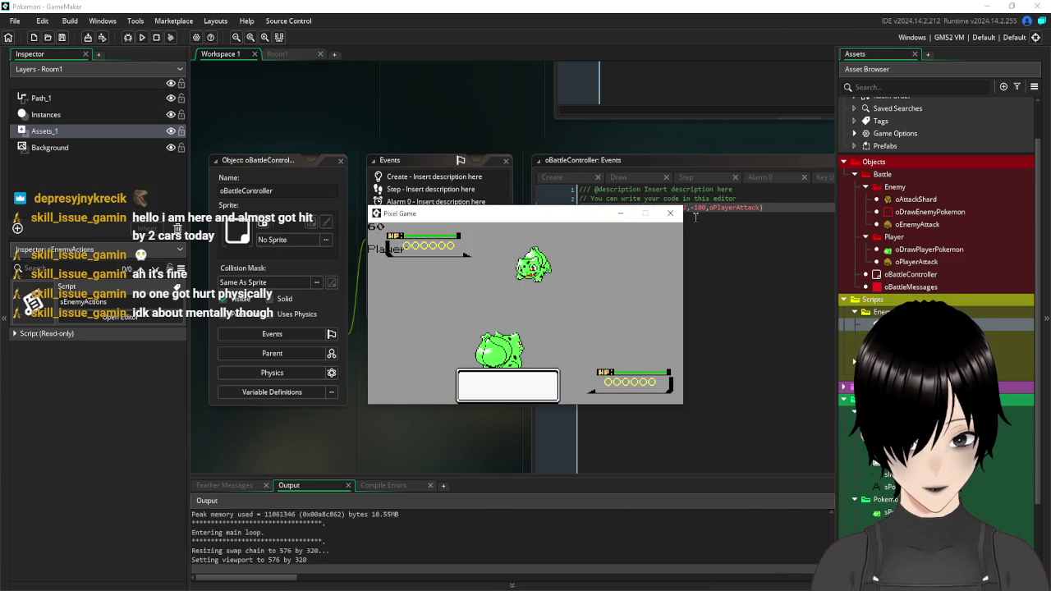
{"action": "left_click", "coordinate": [671, 215]}
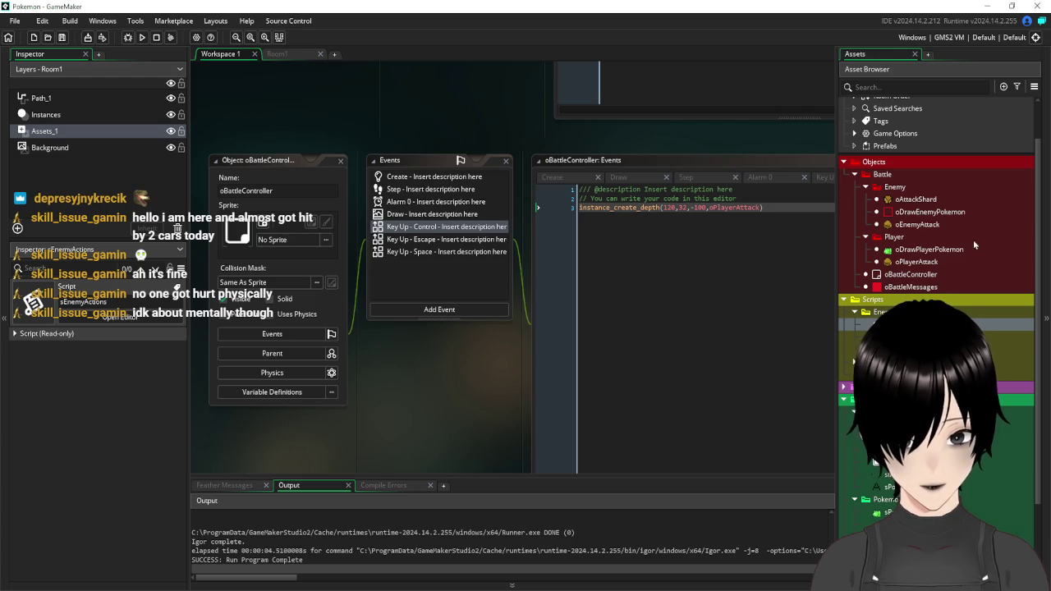
- Type 4 into the path_start speed in oPlayerAttack's Create event and test-run the game
{"action": "double_click", "coordinate": [936, 262]}
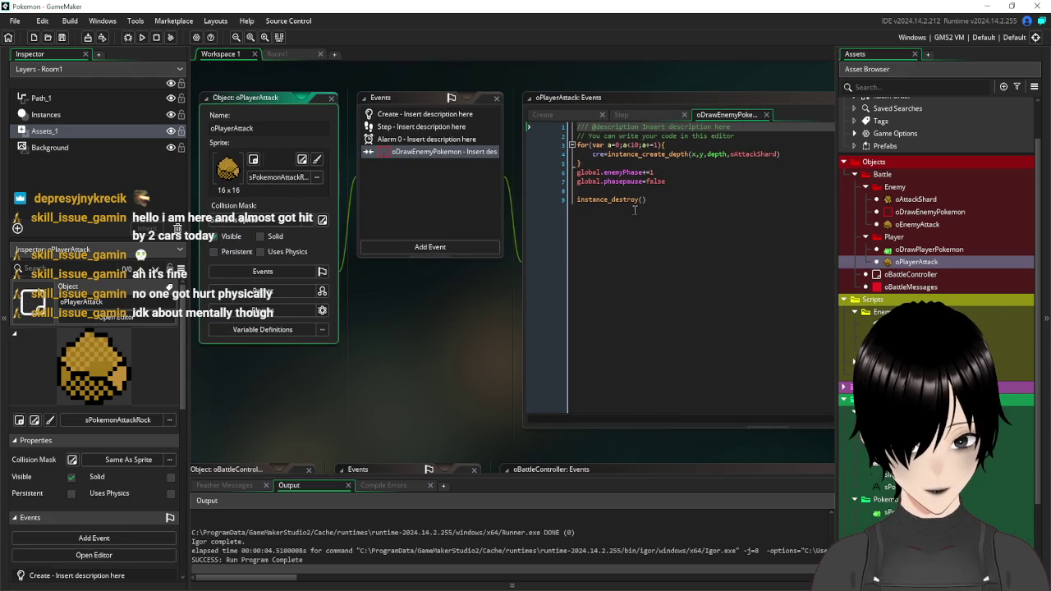
{"action": "left_click", "coordinate": [420, 116]}
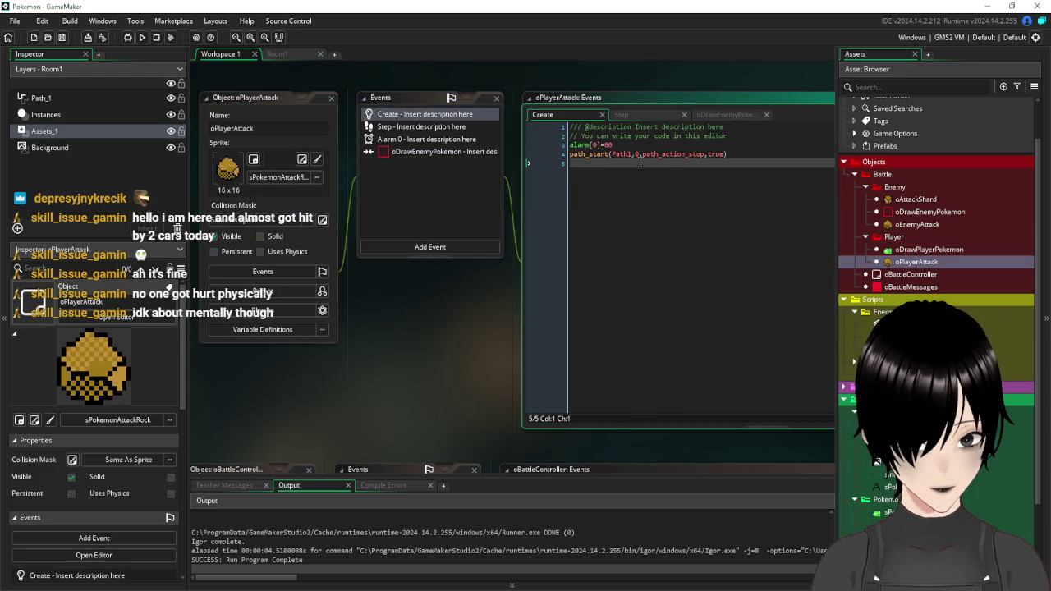
{"action": "left_click", "coordinate": [637, 153]}
{"action": "type", "text": "4"}
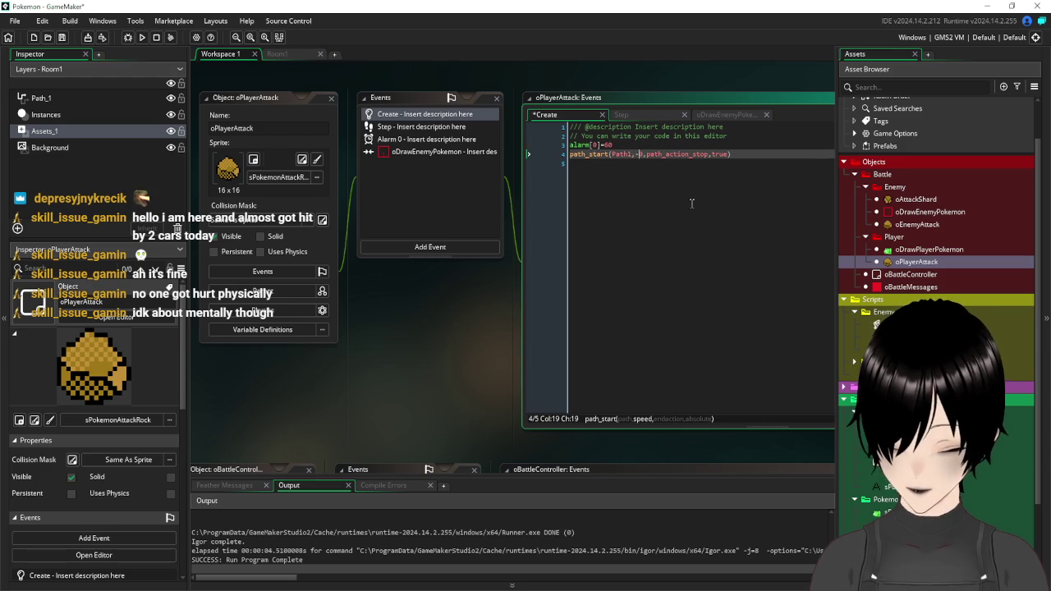
{"action": "left_click", "coordinate": [691, 214]}
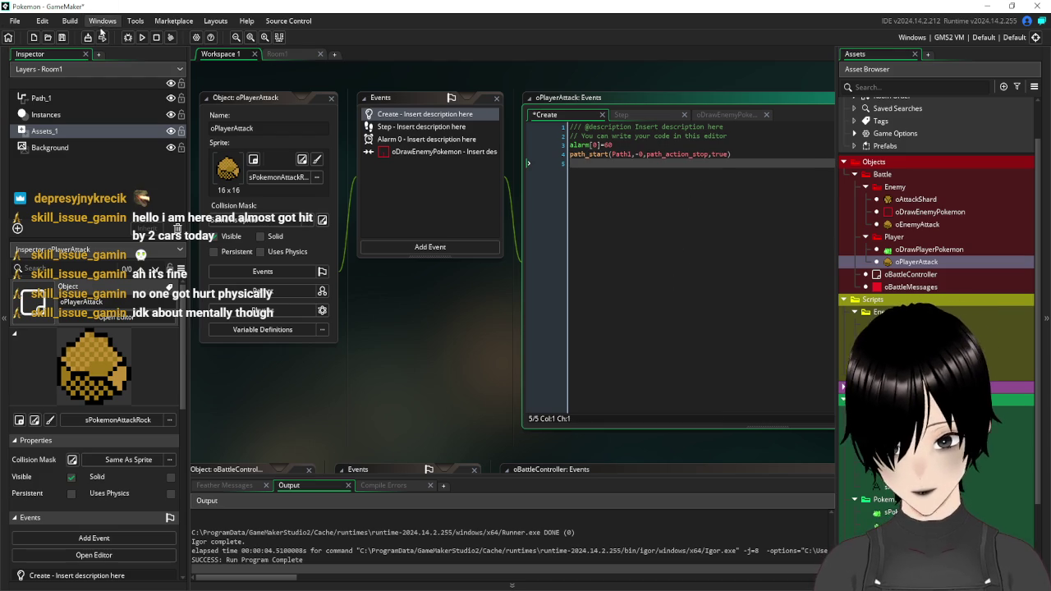
{"action": "key", "text": "F5"}
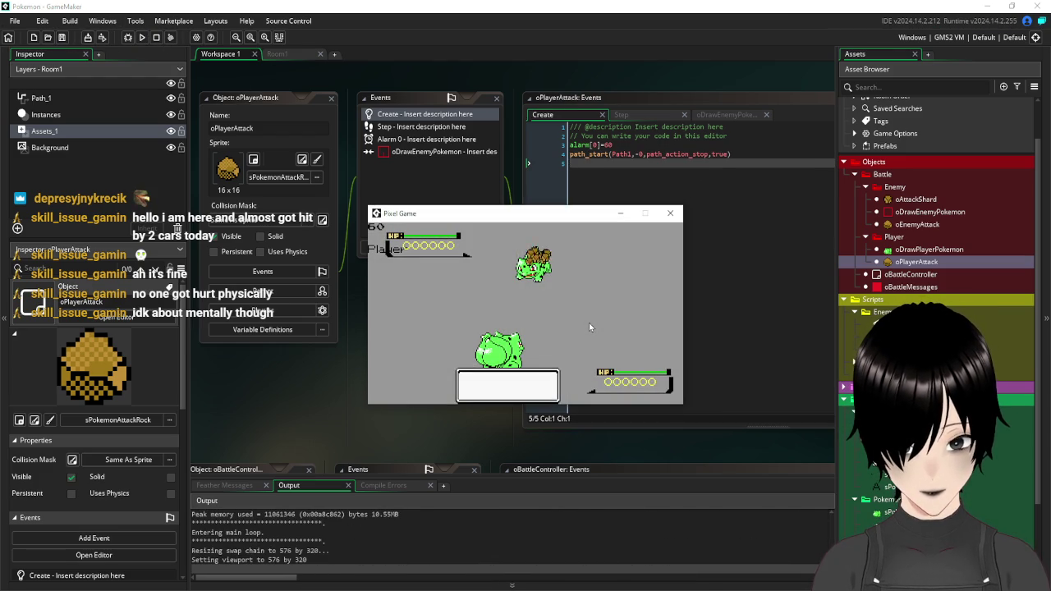
{"action": "left_click", "coordinate": [670, 212]}
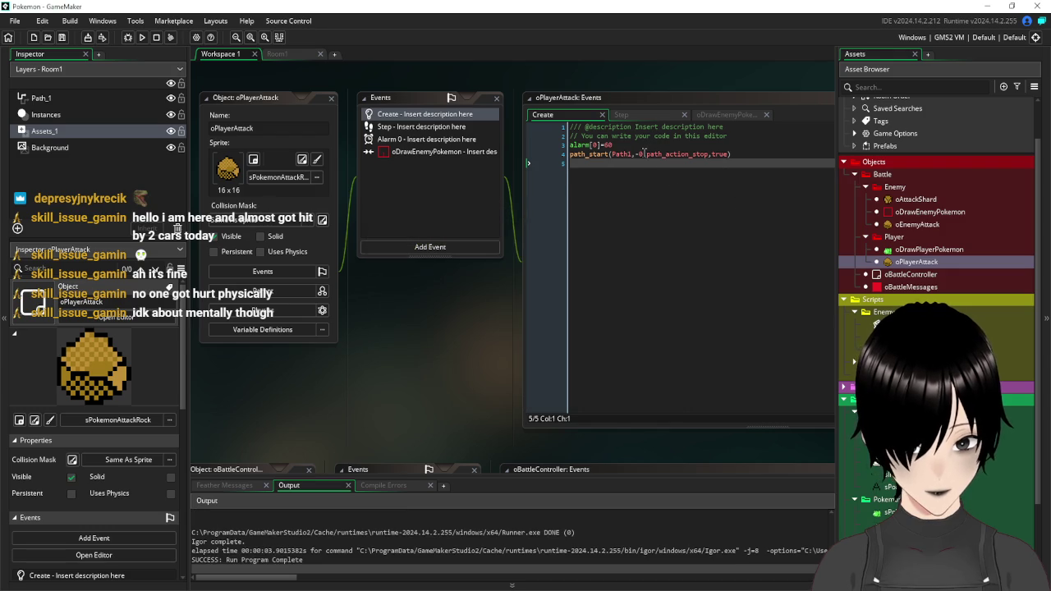
- Set the path_start speed to -0.25, save, and test-run the game again
{"action": "double_click", "coordinate": [643, 155]}
{"action": "type", "text": "0.25"}
{"action": "key", "text": "Down"}
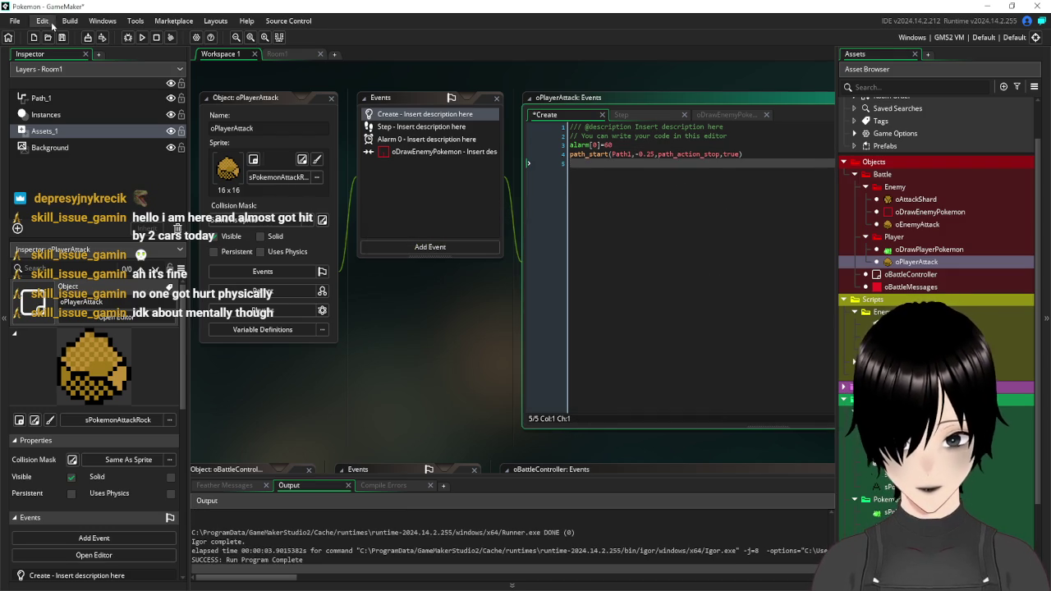
{"action": "left_click", "coordinate": [62, 37]}
{"action": "left_click", "coordinate": [142, 38]}
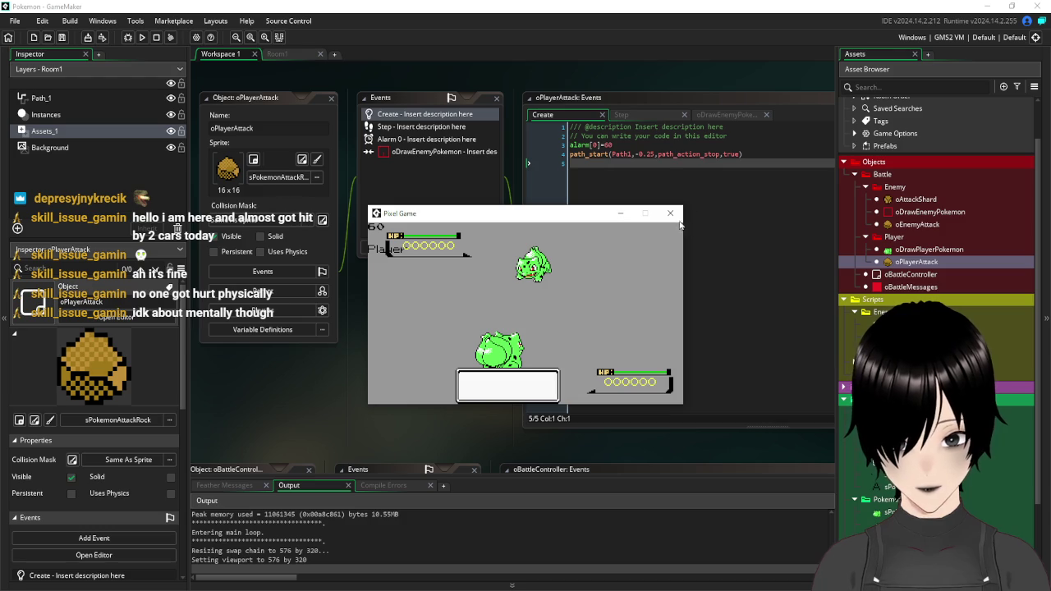
{"action": "left_click", "coordinate": [670, 212]}
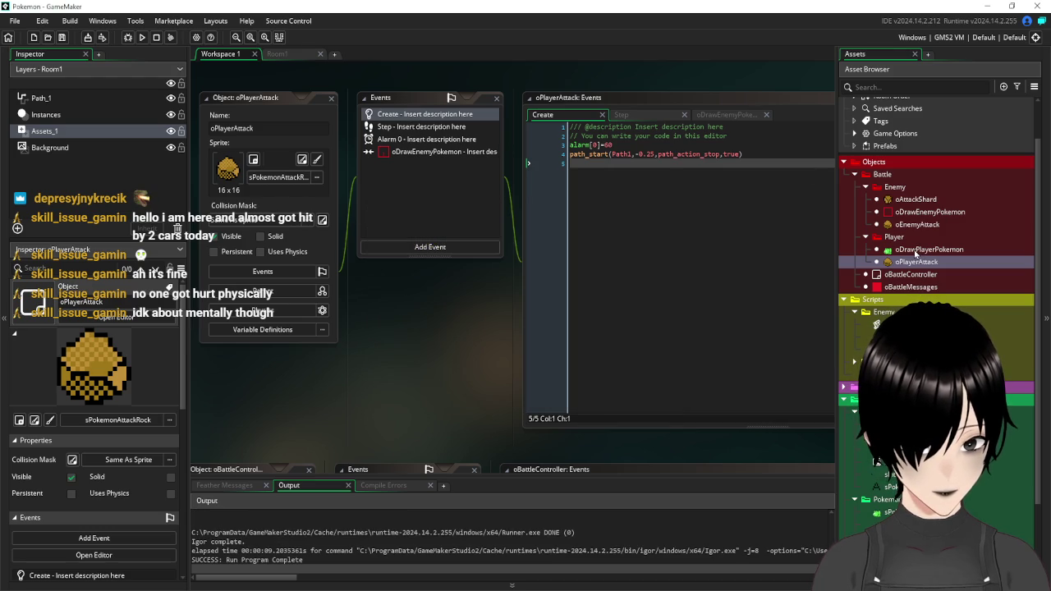
{"action": "double_click", "coordinate": [911, 224]}
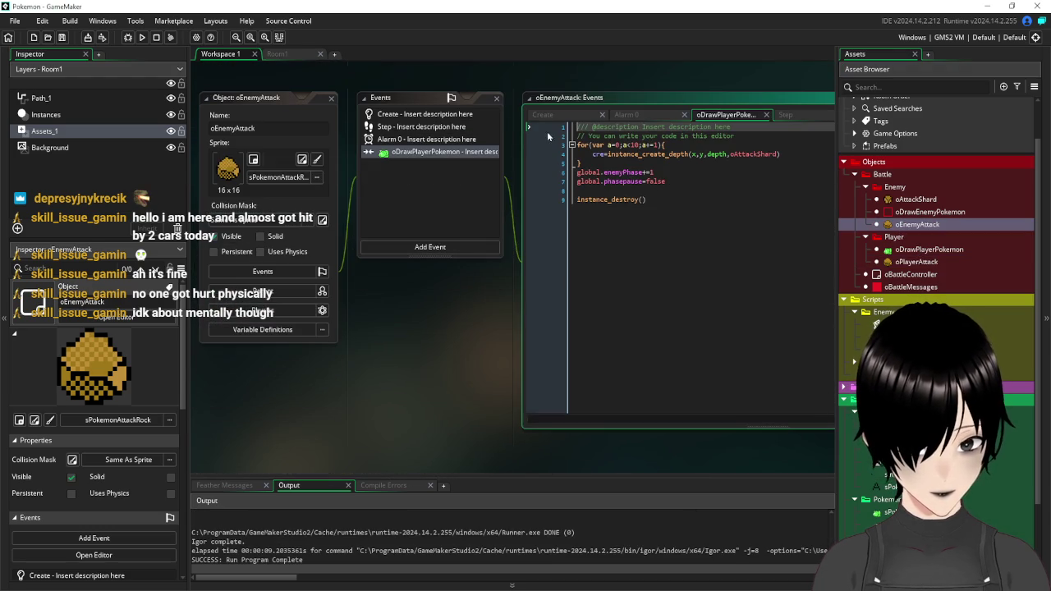
- Review the Create code of oEnemyAttack and oAttackShard, then show oEnemyAttack's oDrawPlayerPokemon collision code
{"action": "scroll", "coordinate": [456, 233], "scroll_direction": "up", "scroll_amount": 3}
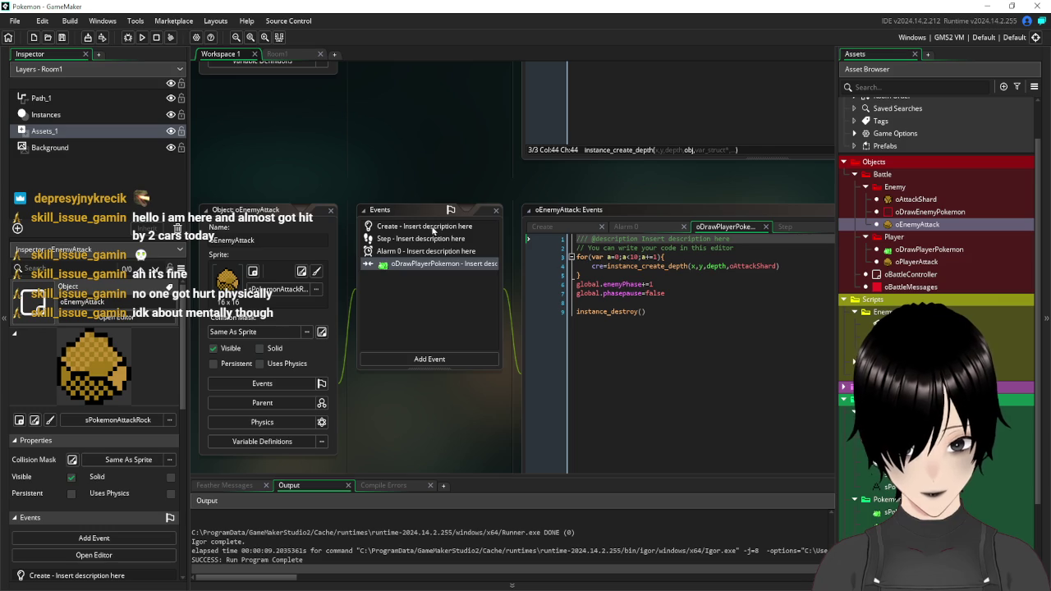
{"action": "left_click", "coordinate": [434, 227]}
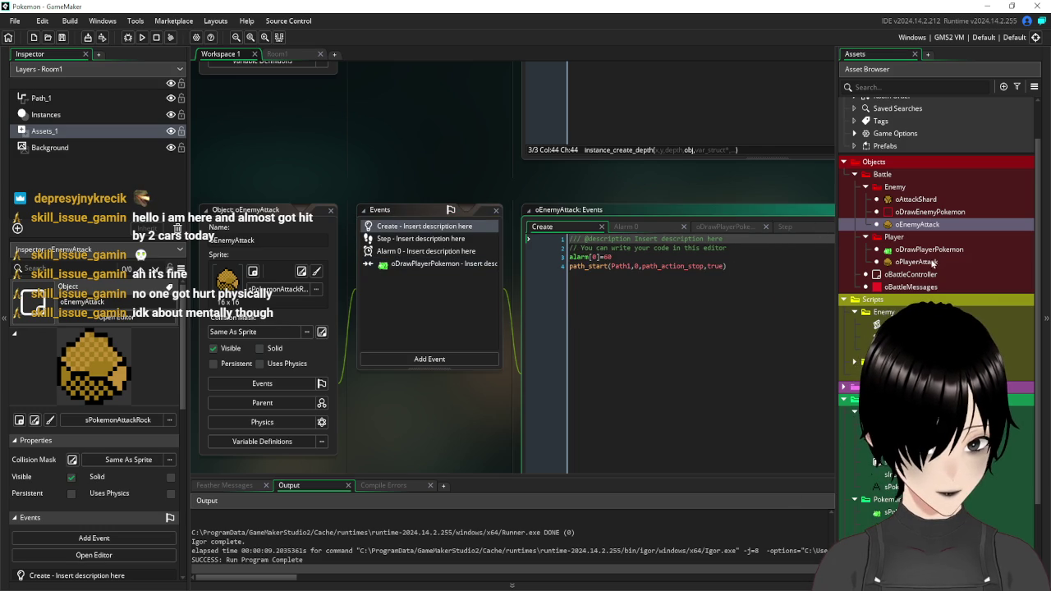
{"action": "double_click", "coordinate": [913, 199]}
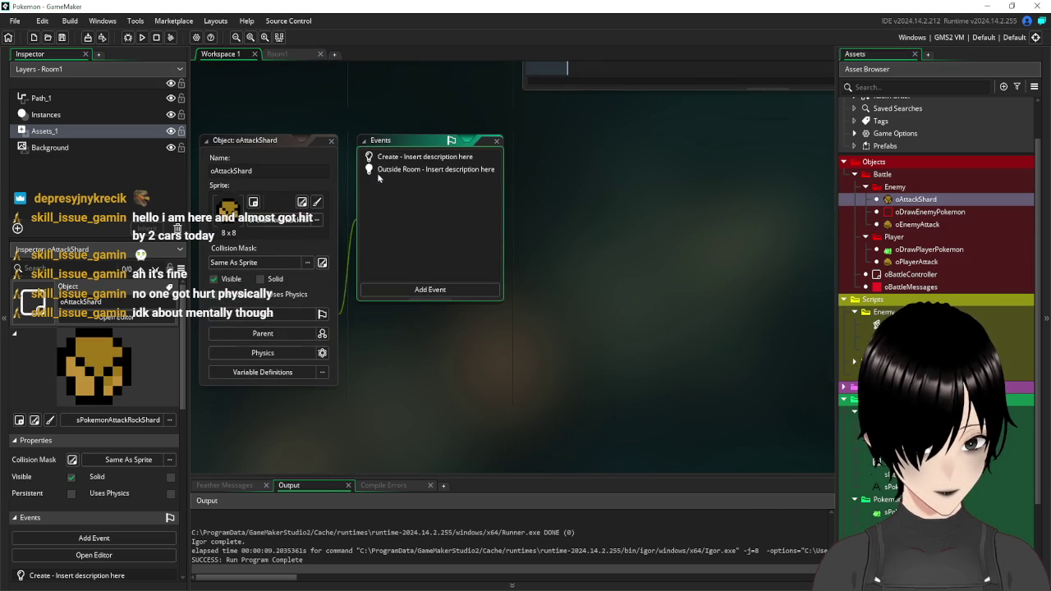
{"action": "left_click", "coordinate": [407, 157]}
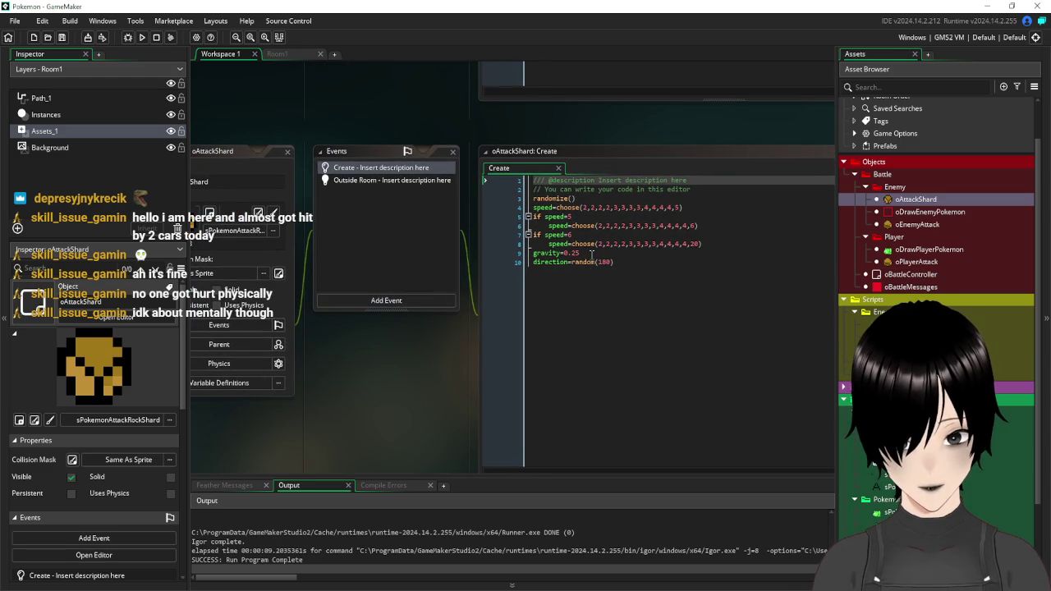
{"action": "left_click", "coordinate": [590, 253]}
{"action": "left_click", "coordinate": [618, 262]}
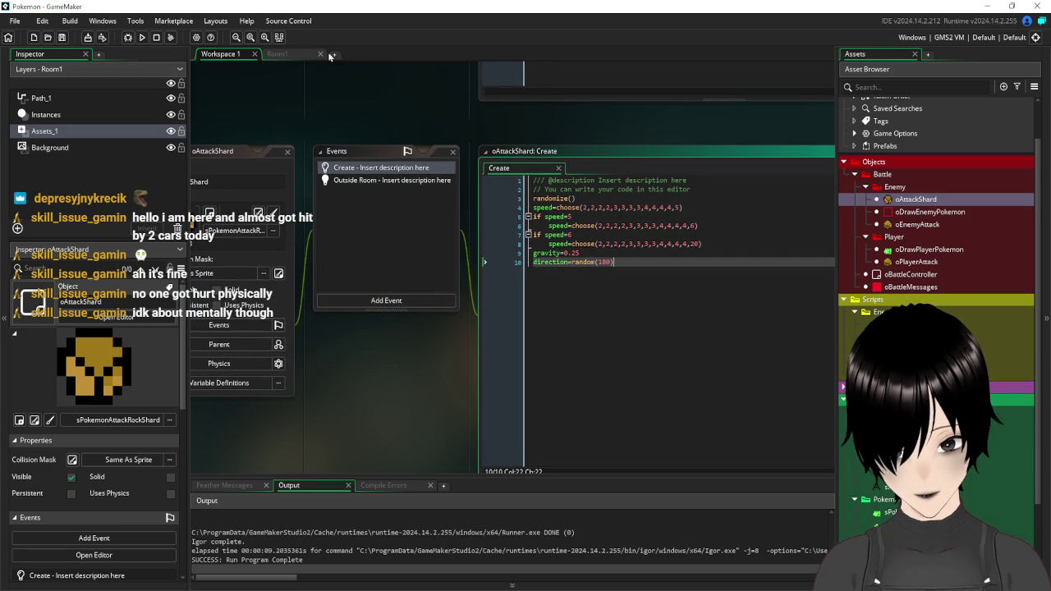
{"action": "scroll", "coordinate": [381, 378], "scroll_direction": "up", "scroll_amount": 5}
{"action": "scroll", "coordinate": [362, 452], "scroll_direction": "up", "scroll_amount": 10}
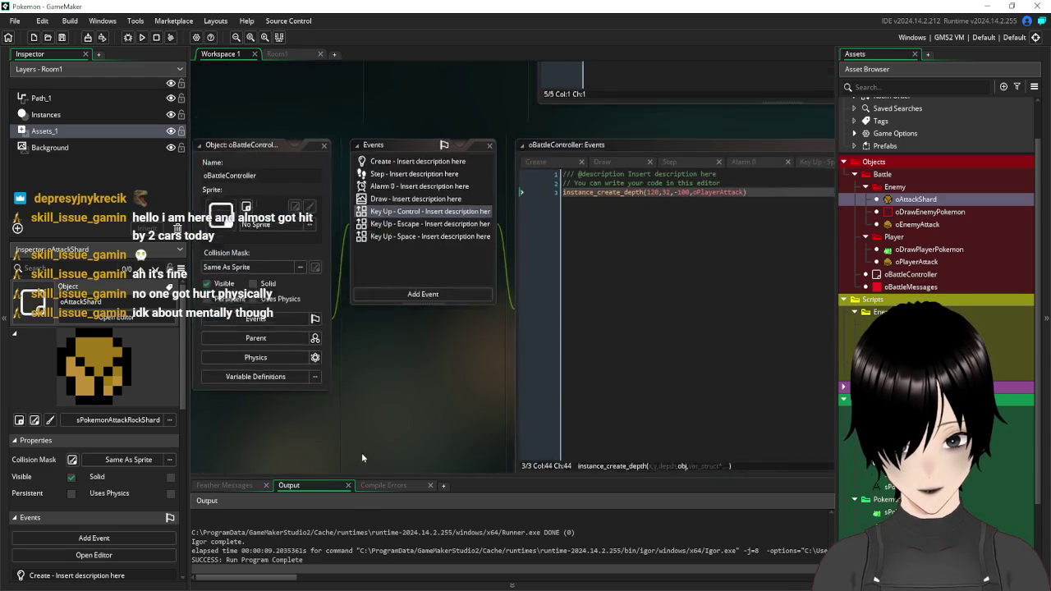
{"action": "scroll", "coordinate": [405, 405], "scroll_direction": "down", "scroll_amount": 10}
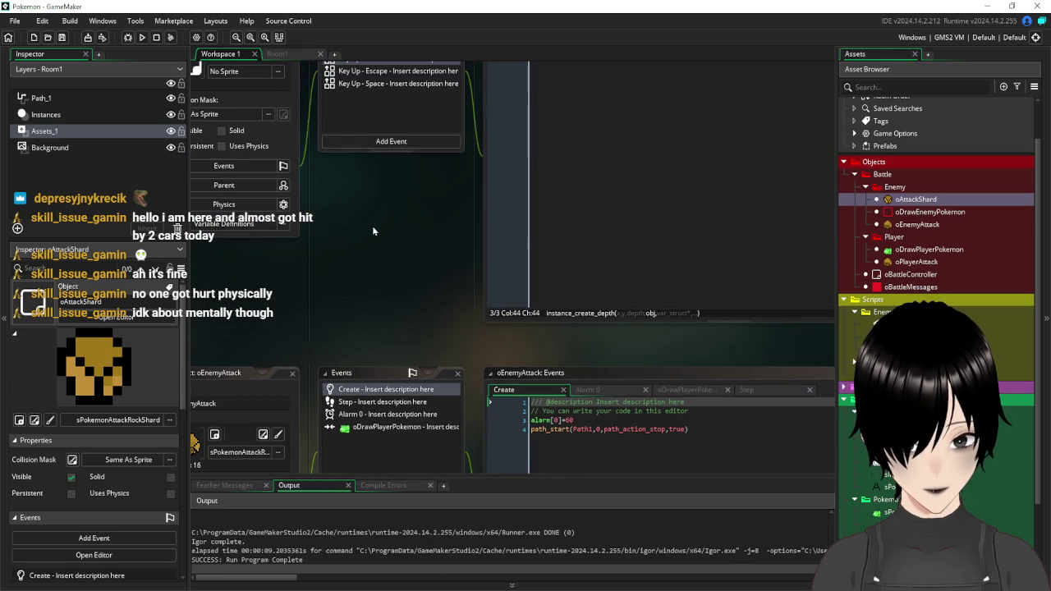
{"action": "left_click_drag", "start_coordinate": [315, 298], "coordinate": [391, 159]}
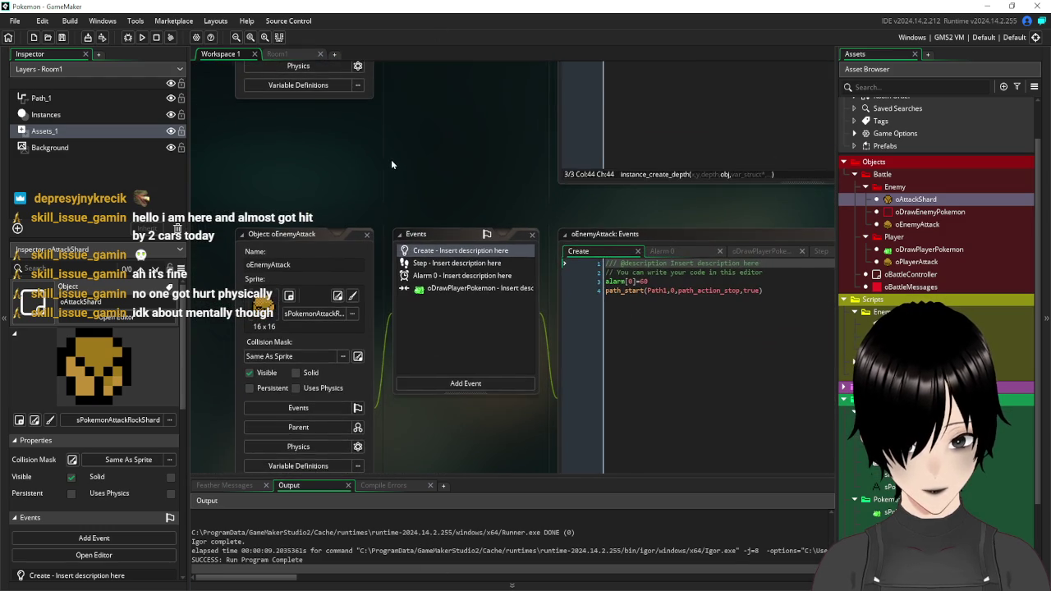
{"action": "left_click", "coordinate": [454, 290]}
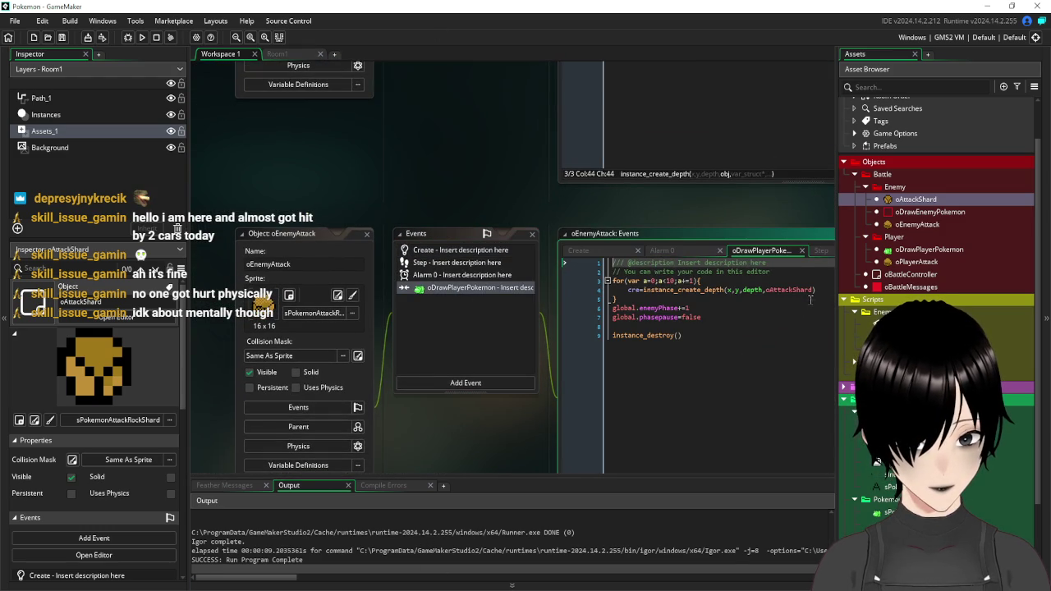
- Add cre.gravity=0.25 after the shard creation in oEnemyAttack's collision code and copy it
{"action": "left_click", "coordinate": [816, 290]}
{"action": "key", "text": "Return"}
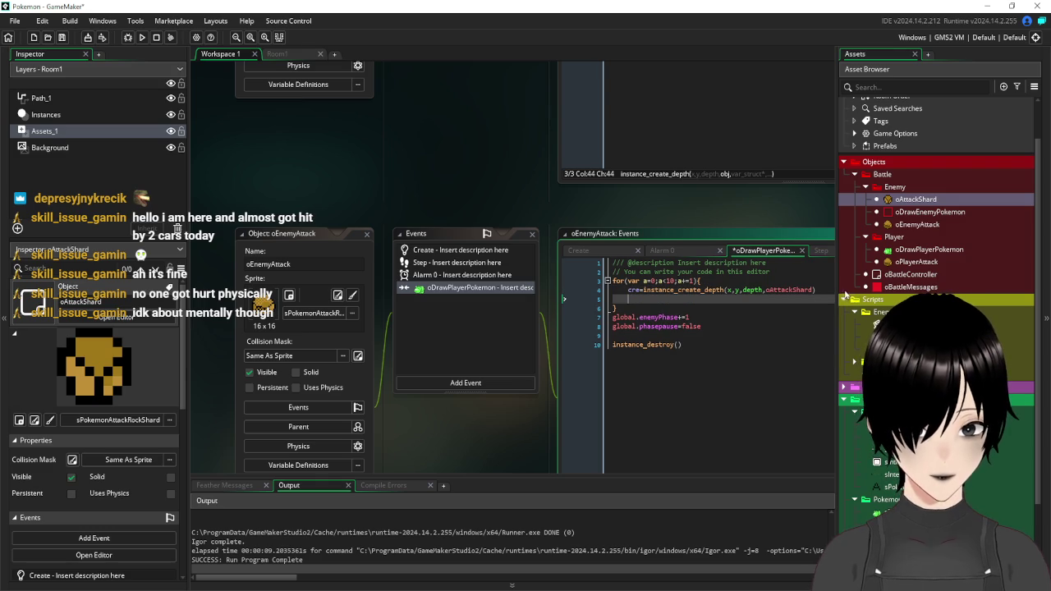
{"action": "type", "text": "cre."}
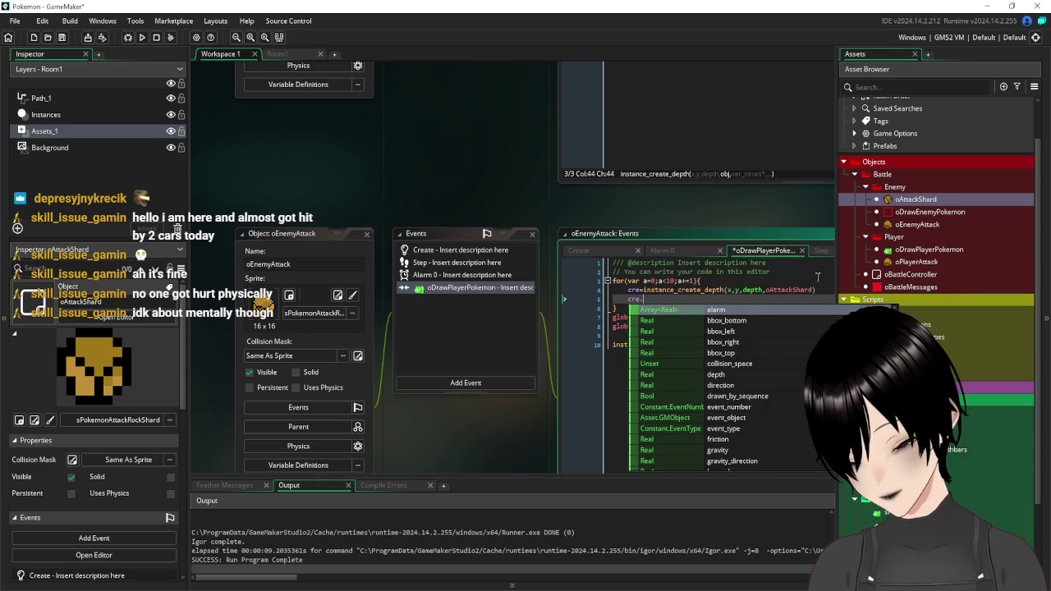
{"action": "type", "text": "gravity"}
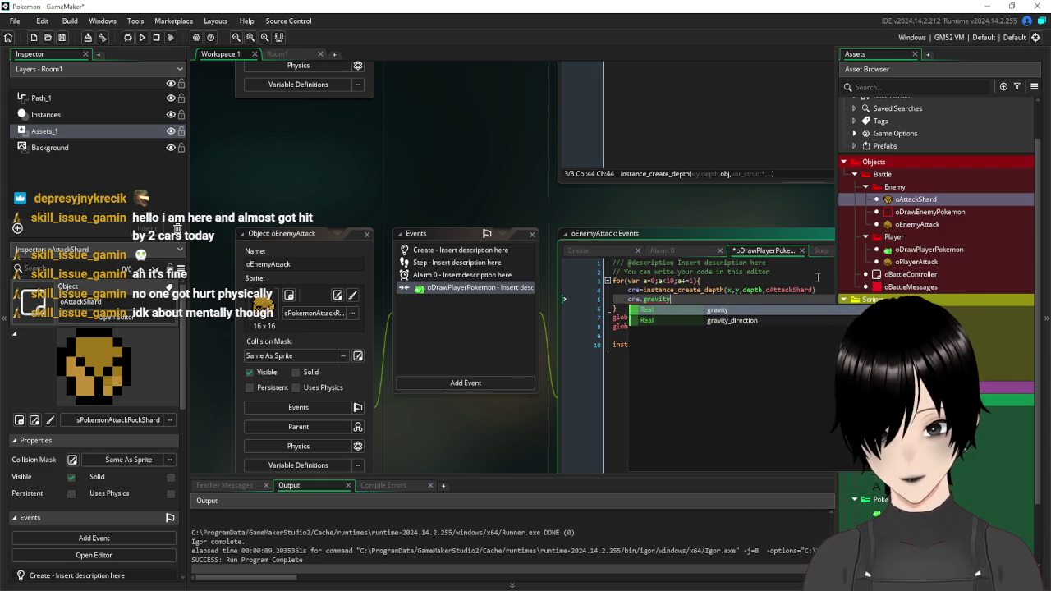
{"action": "type", "text": "="}
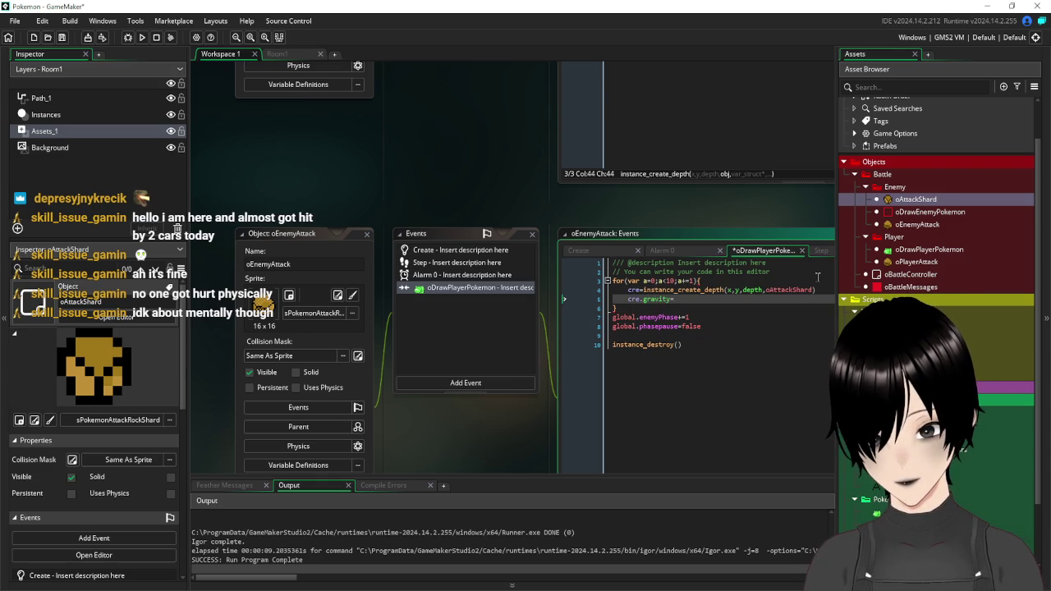
{"action": "key", "text": "BackSpace"}
{"action": "type", "text": "=0.25"}
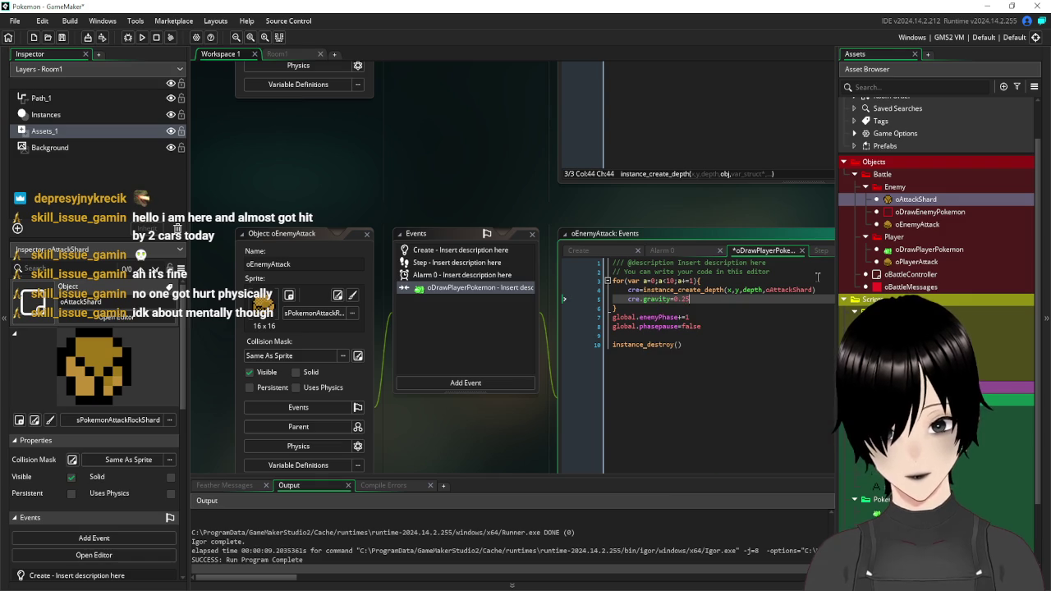
{"action": "left_click_drag", "start_coordinate": [697, 300], "coordinate": [627, 301]}
{"action": "key", "text": "ctrl+c"}
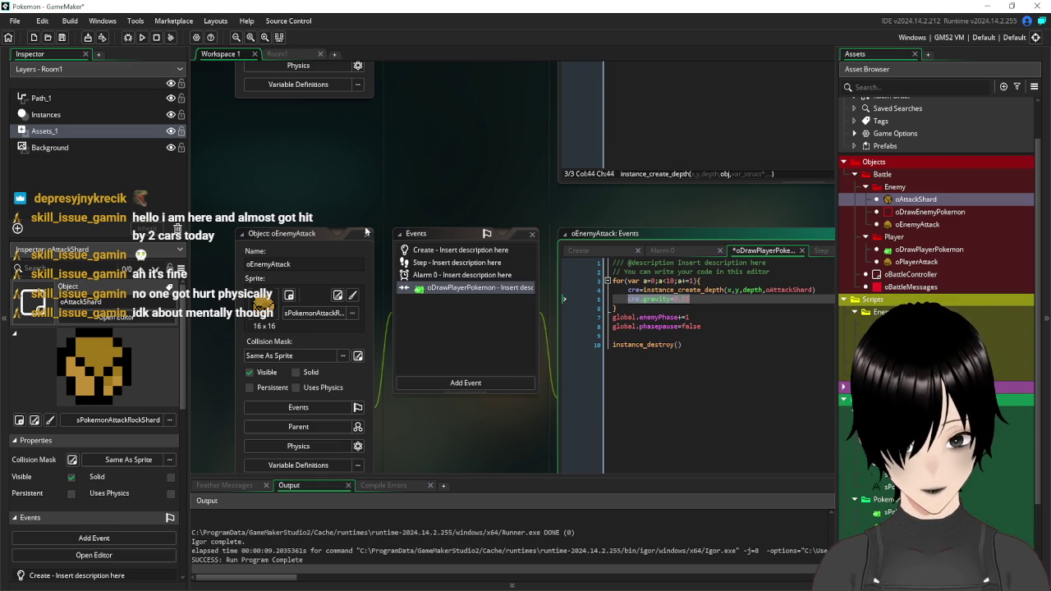
{"action": "left_click", "coordinate": [366, 232]}
- Add cre.gravity=-0.25 inside the shard loop of oPlayerAttack's oDrawEnemyPokemon event
{"action": "left_click", "coordinate": [886, 262]}
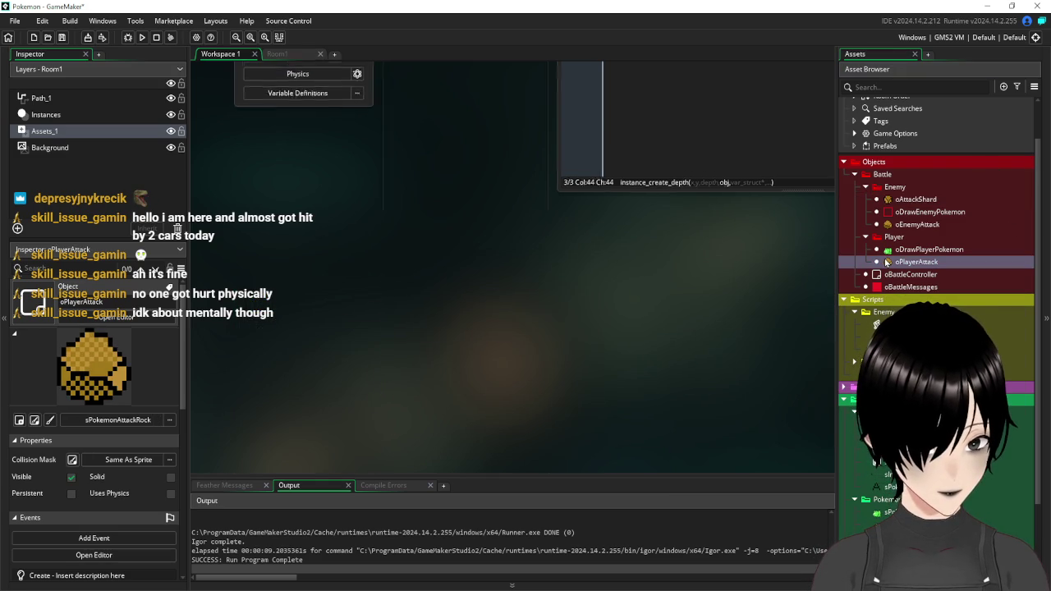
{"action": "double_click", "coordinate": [886, 262]}
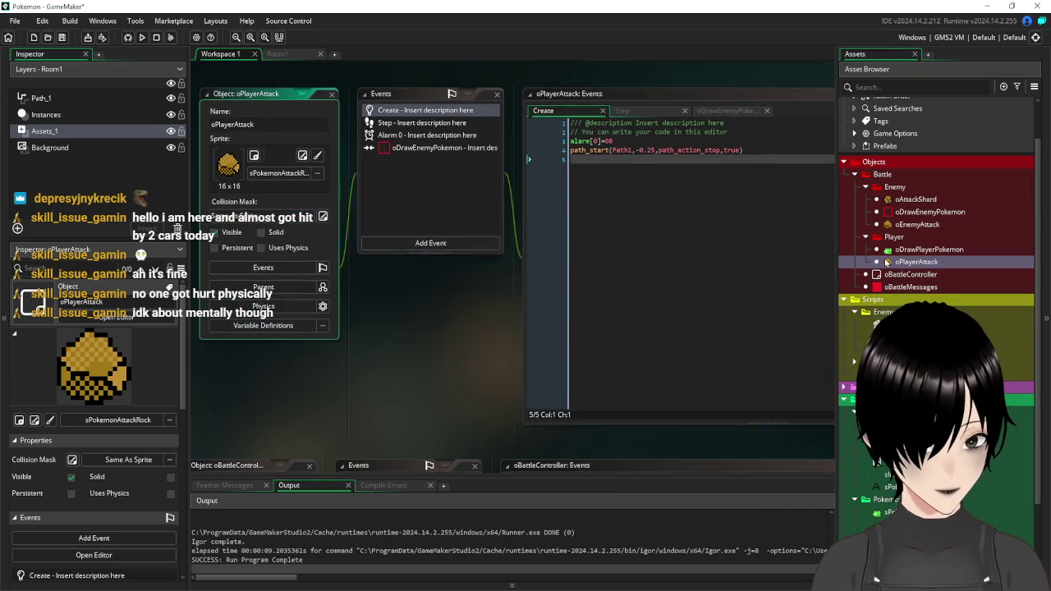
{"action": "left_click", "coordinate": [426, 151]}
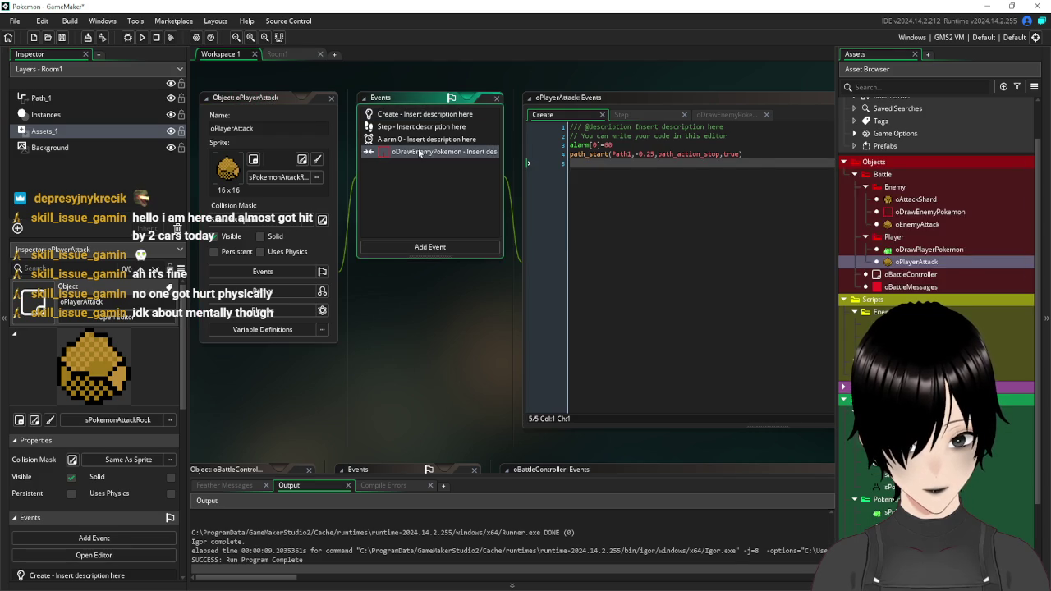
{"action": "left_click", "coordinate": [784, 154]}
{"action": "key", "text": "Return"}
{"action": "type", "text": "cre.cre.gravity=0.25"}
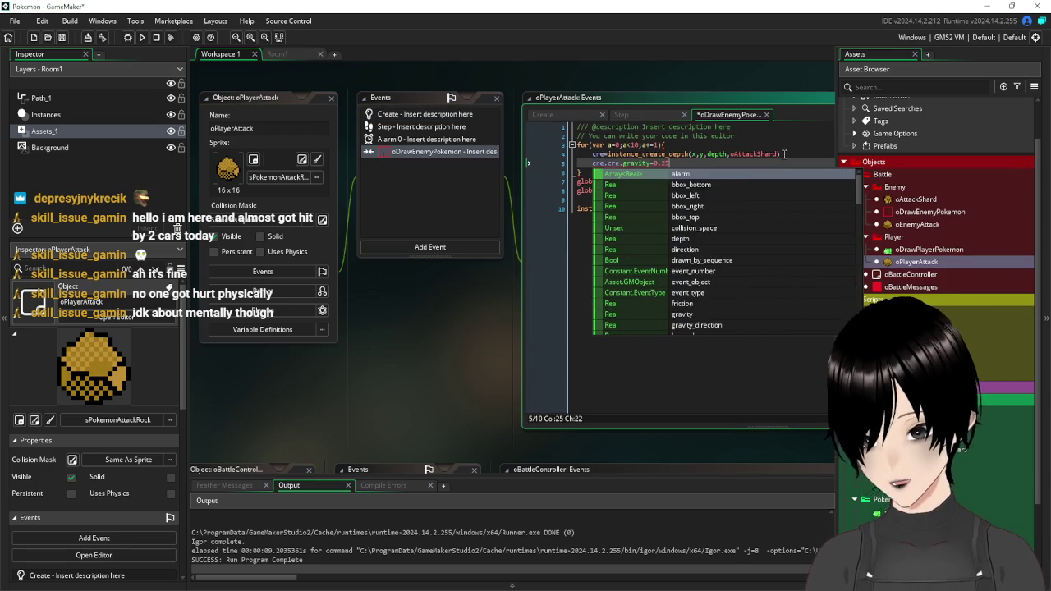
{"action": "key", "text": "ctrl+v"}
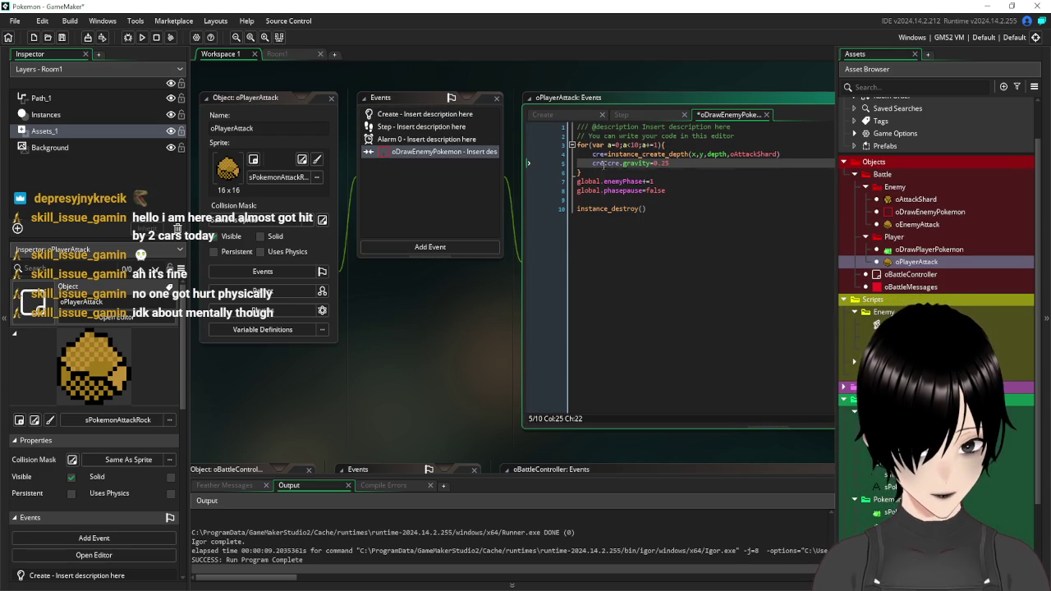
{"action": "left_click", "coordinate": [611, 162]}
{"action": "key", "text": "BackSpace"}
{"action": "key", "text": "BackSpace"}
{"action": "key", "text": "BackSpace"}
{"action": "key", "text": "BackSpace"}
{"action": "type", "text": "-"}
{"action": "key", "text": "ctrl+End"}
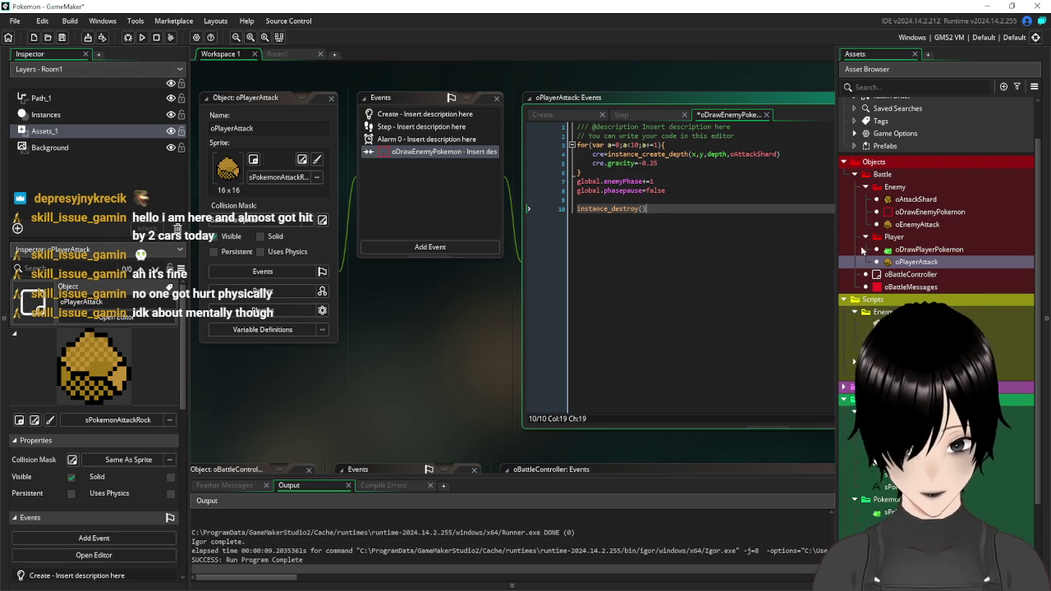
{"action": "double_click", "coordinate": [914, 262]}
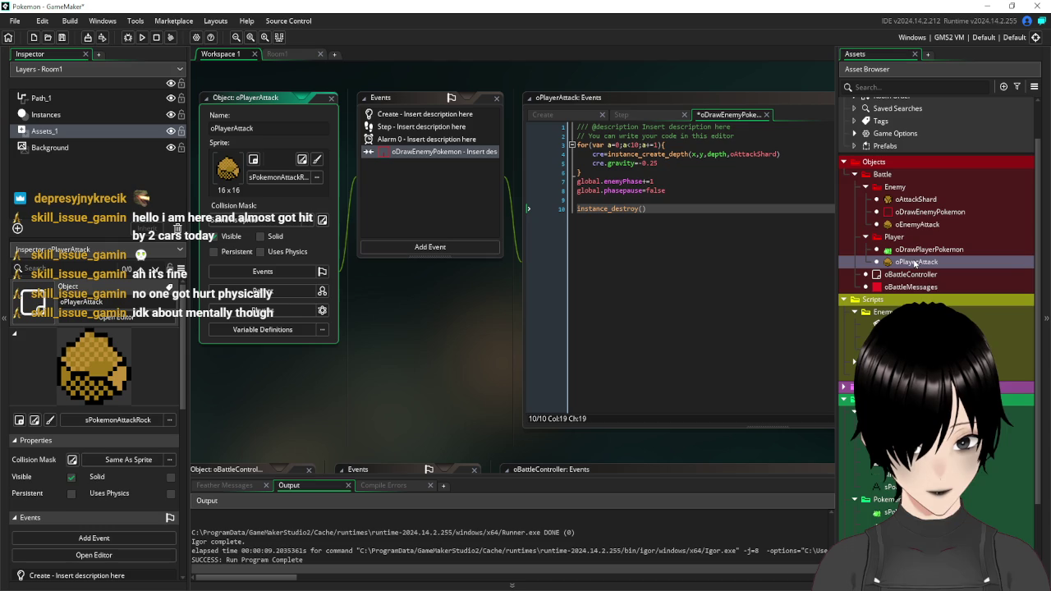
{"action": "left_click", "coordinate": [910, 225]}
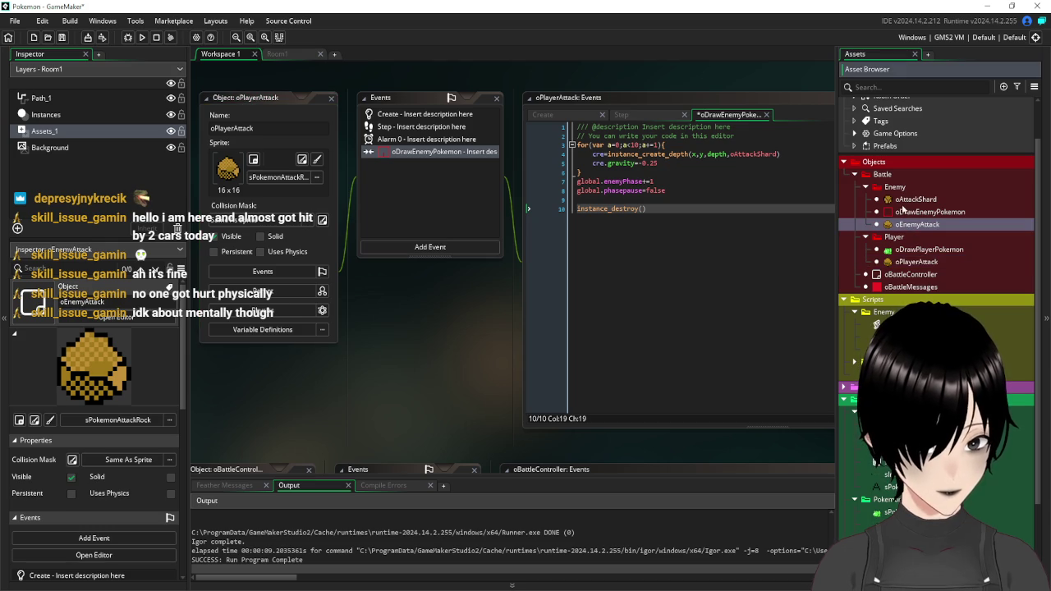
- Comment out the gravity=0.25 line in oAttackShard's Create code
{"action": "double_click", "coordinate": [907, 200]}
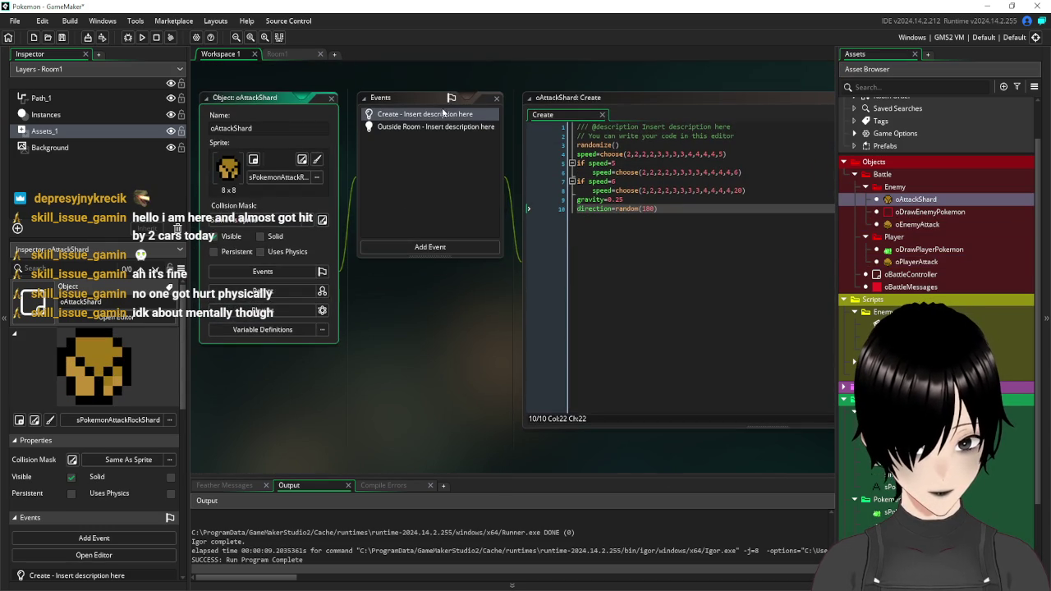
{"action": "left_click", "coordinate": [577, 200]}
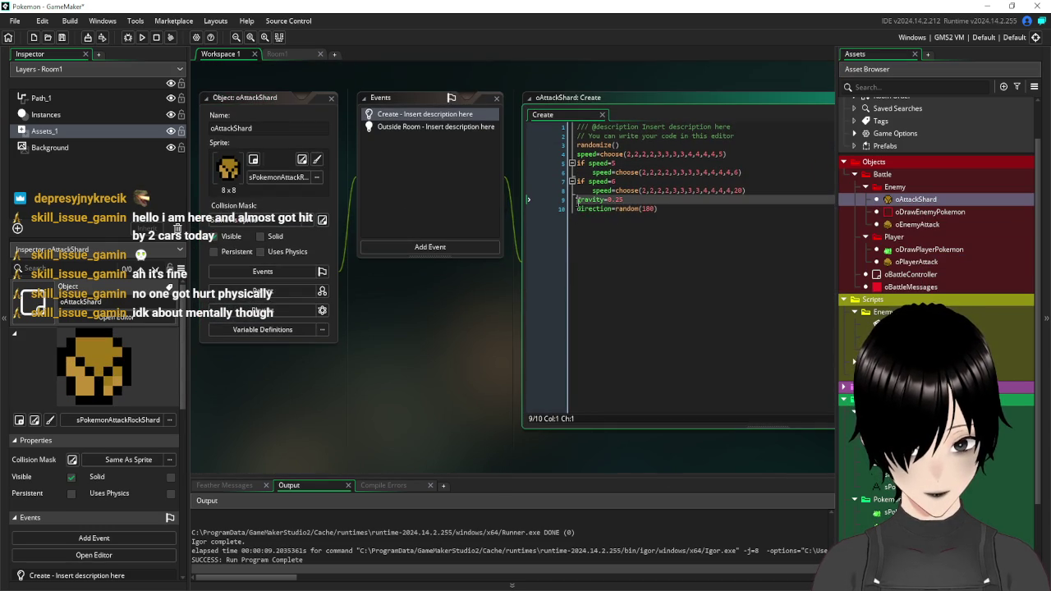
{"action": "type", "text": "//"}
{"action": "key", "text": "Down"}
{"action": "key", "text": "End"}
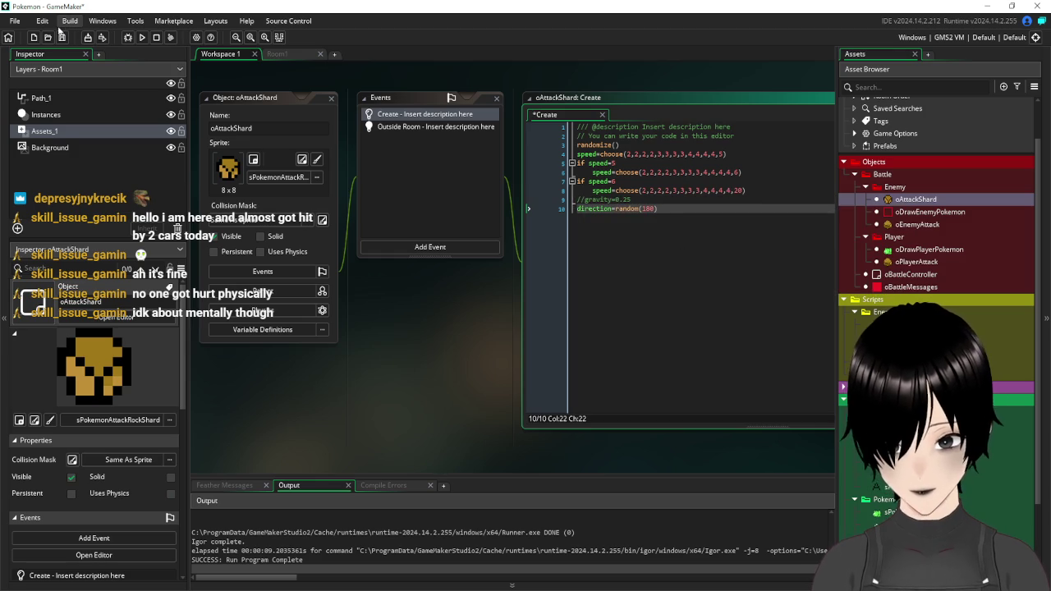
- Test-run the battle with F5, then close the game and the oAttackShard editors
{"action": "key", "text": "F5"}
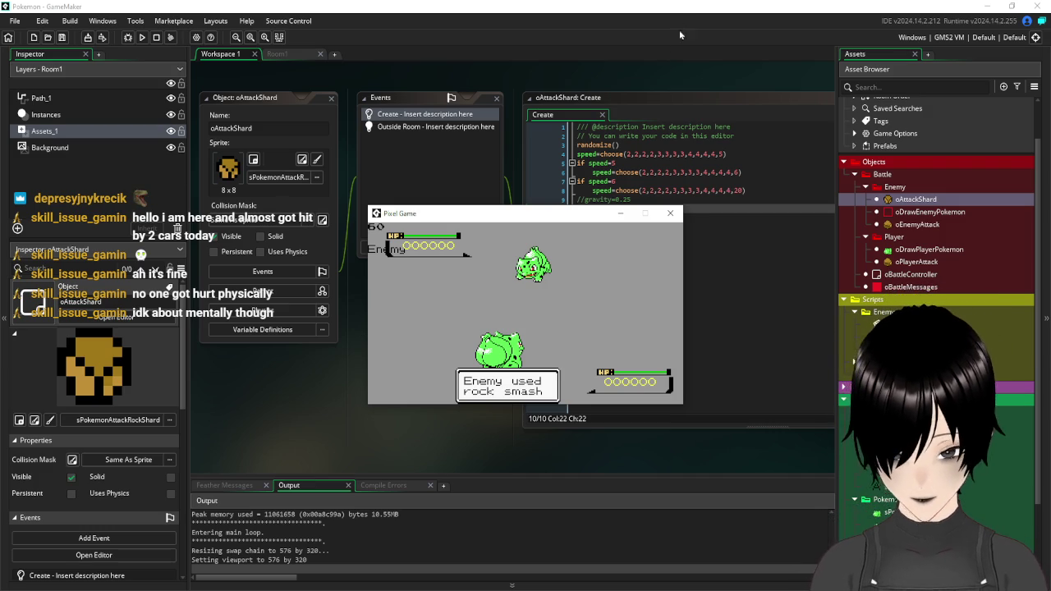
{"action": "left_click", "coordinate": [670, 212]}
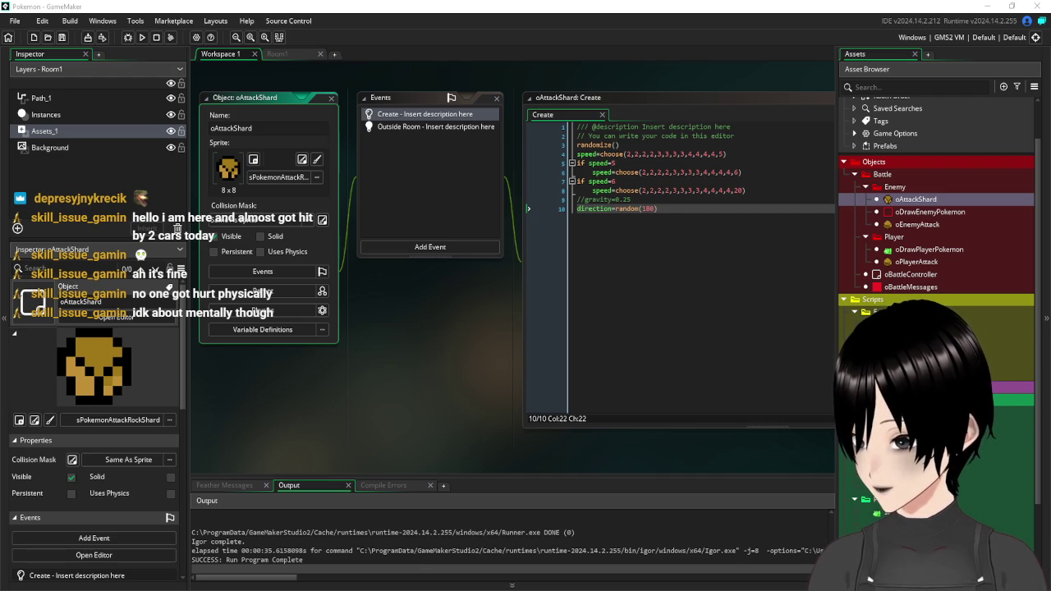
{"action": "left_click", "coordinate": [330, 98]}
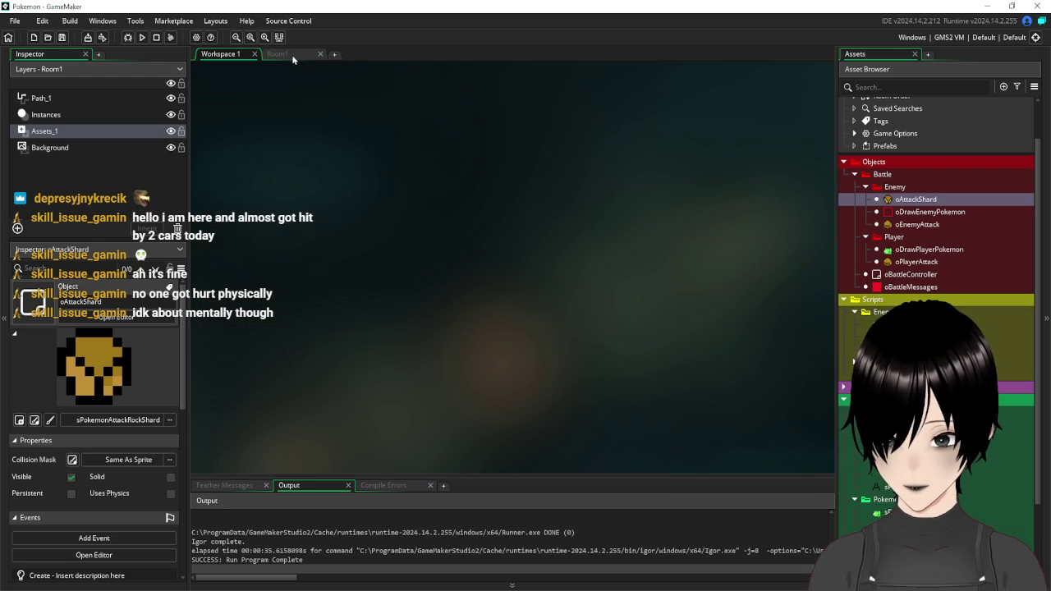
- Open Room1, zoom out, and close the Room1 editor
{"action": "left_click", "coordinate": [292, 57]}
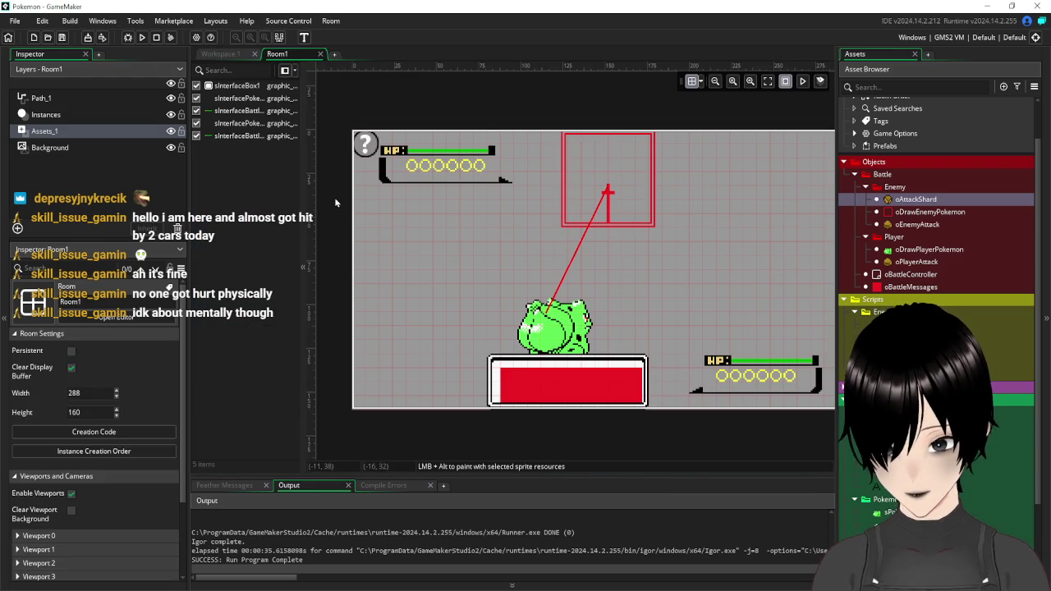
{"action": "scroll", "coordinate": [334, 197], "scroll_direction": "down", "scroll_amount": 3}
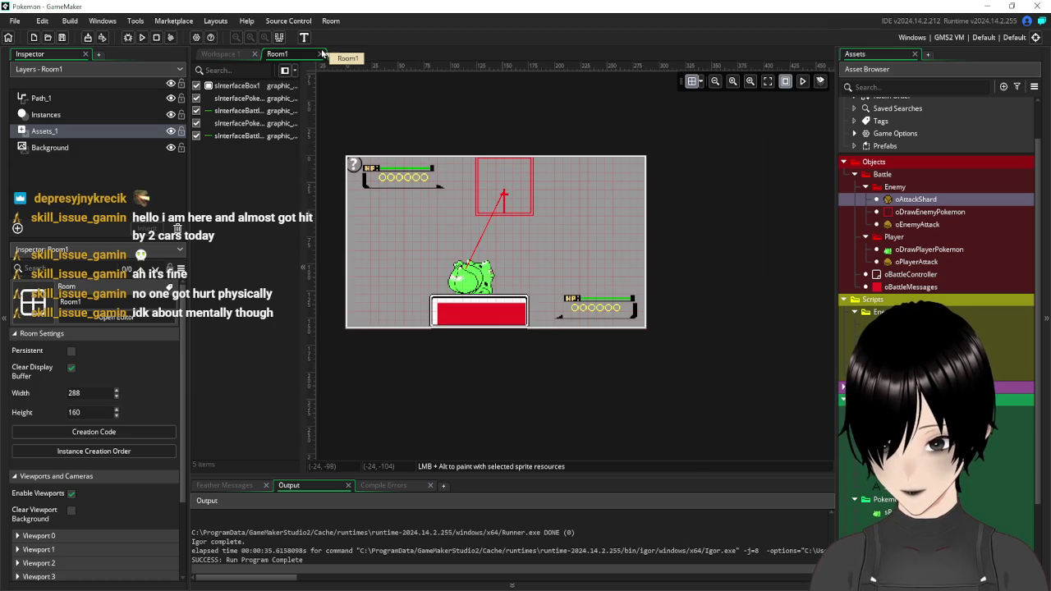
{"action": "left_click", "coordinate": [321, 53]}
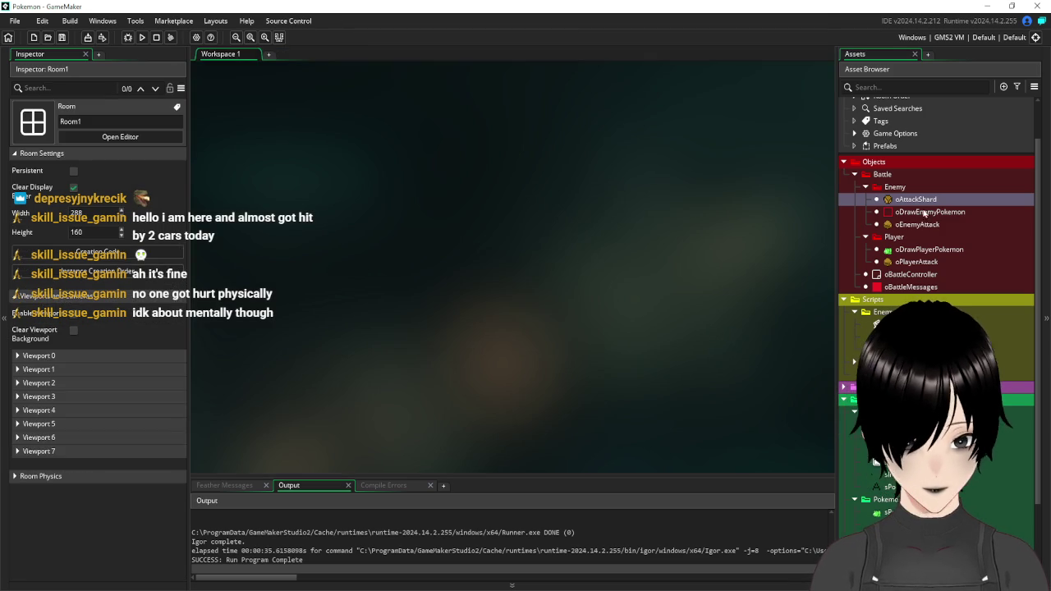
- Collapse the Enemy, Player, Battle, Scripts, Interface, Pokemon 1-25 and Sprites folders
{"action": "left_click", "coordinate": [865, 187]}
{"action": "left_click", "coordinate": [865, 199]}
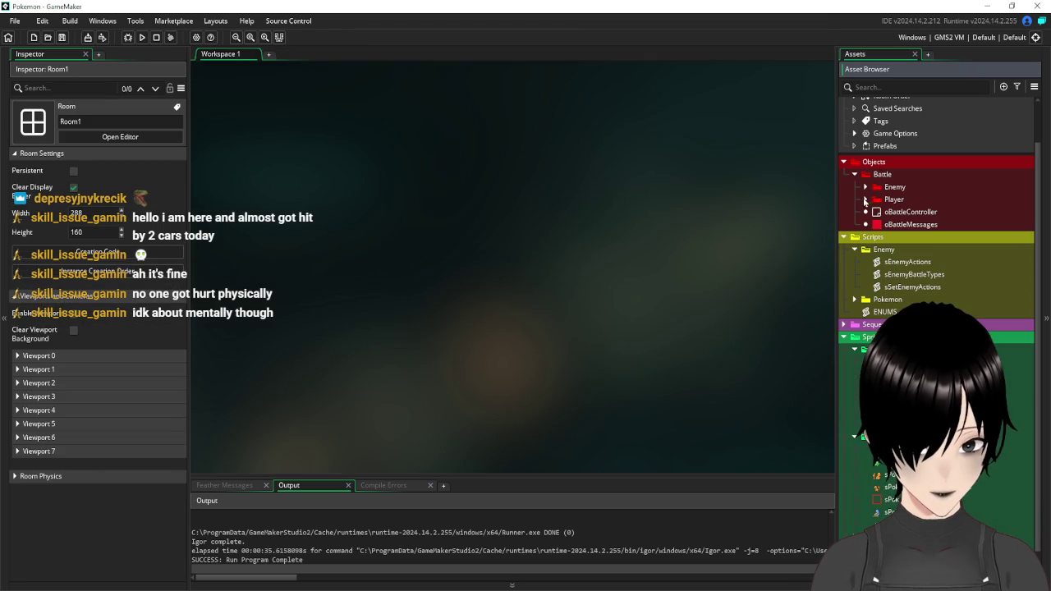
{"action": "left_click", "coordinate": [854, 174]}
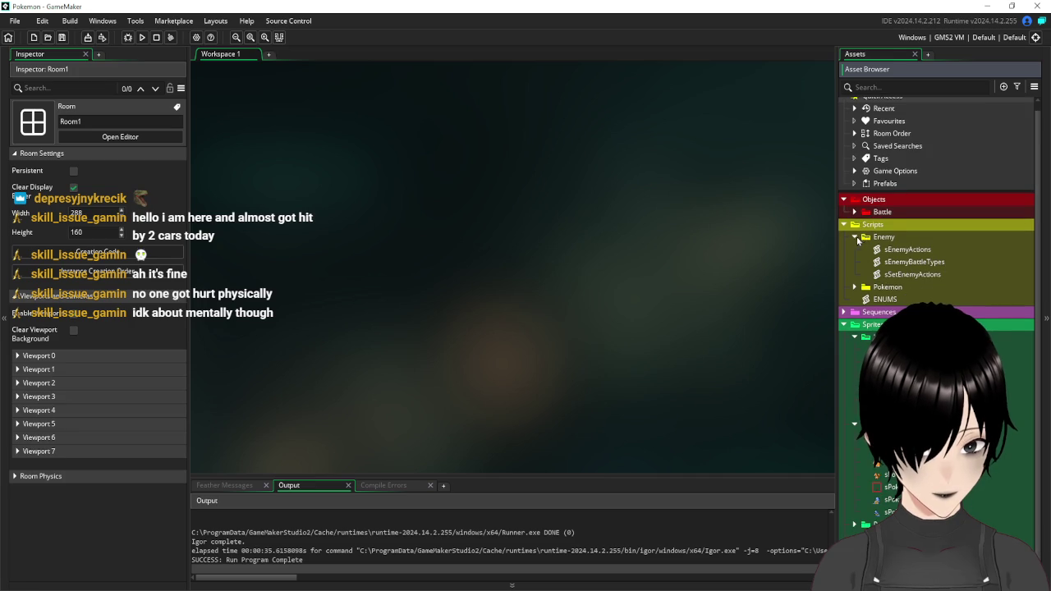
{"action": "left_click", "coordinate": [855, 238]}
{"action": "left_click", "coordinate": [843, 233]}
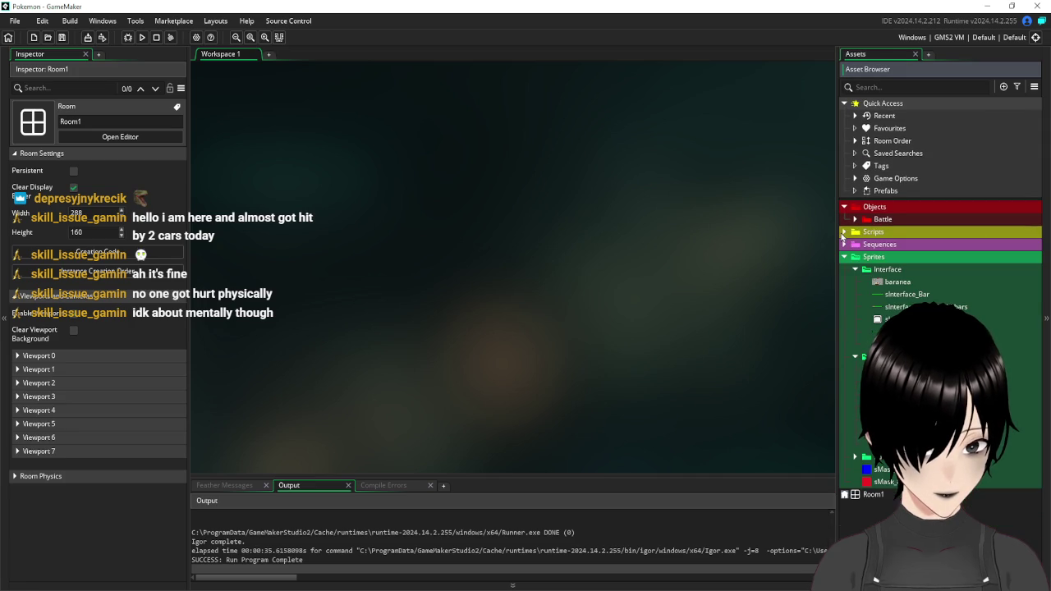
{"action": "left_click", "coordinate": [855, 270]}
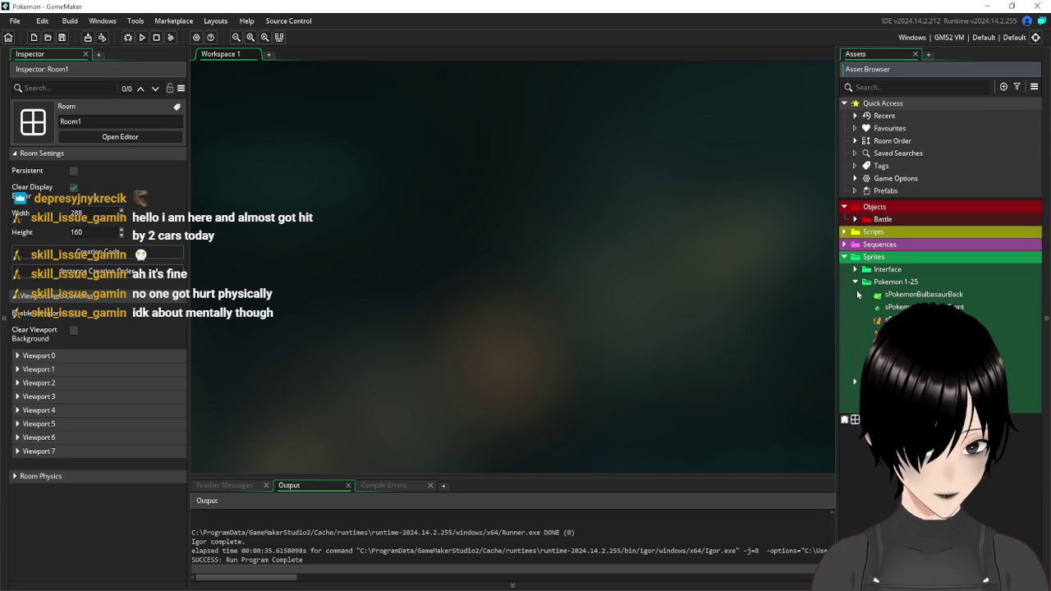
{"action": "left_click", "coordinate": [855, 282]}
{"action": "left_click", "coordinate": [844, 256]}
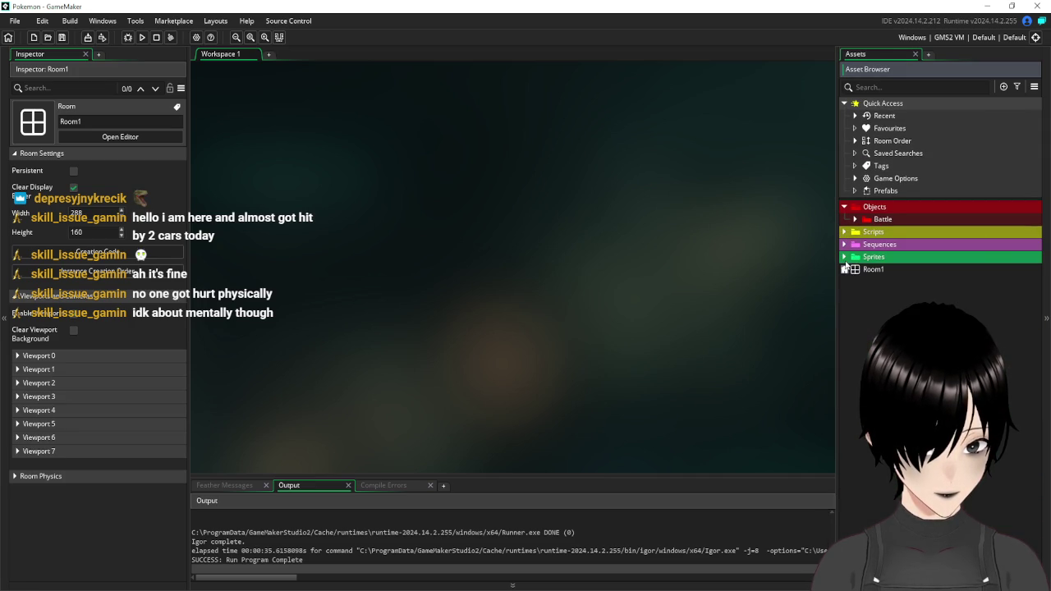
- Re-expand Scripts and toggle the Pokemon, Enemy scripts and Battle objects folders
{"action": "left_click", "coordinate": [844, 232]}
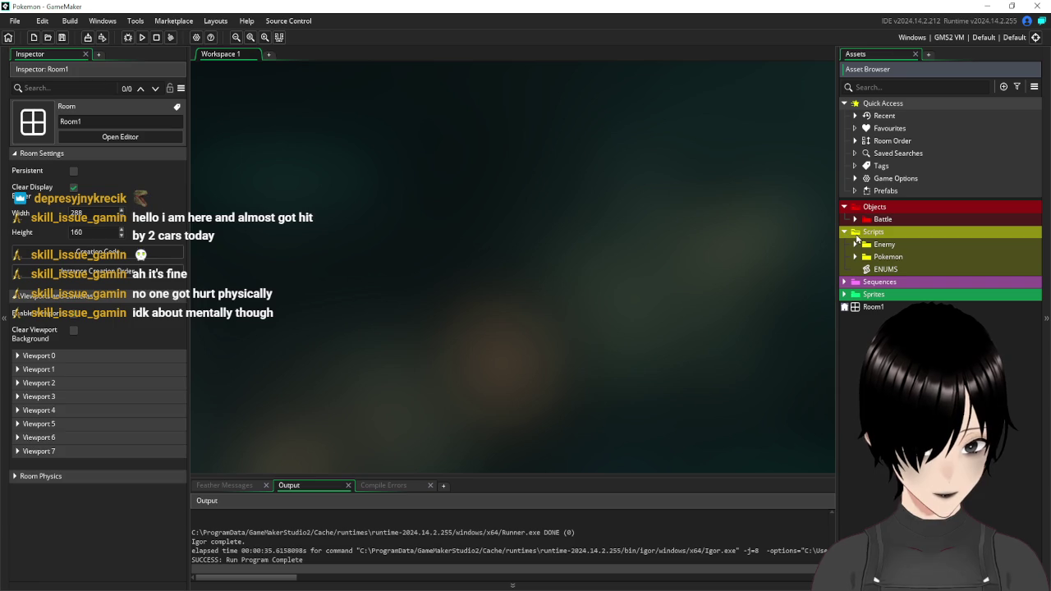
{"action": "left_click", "coordinate": [856, 257]}
{"action": "left_click", "coordinate": [856, 257]}
{"action": "left_click", "coordinate": [856, 246]}
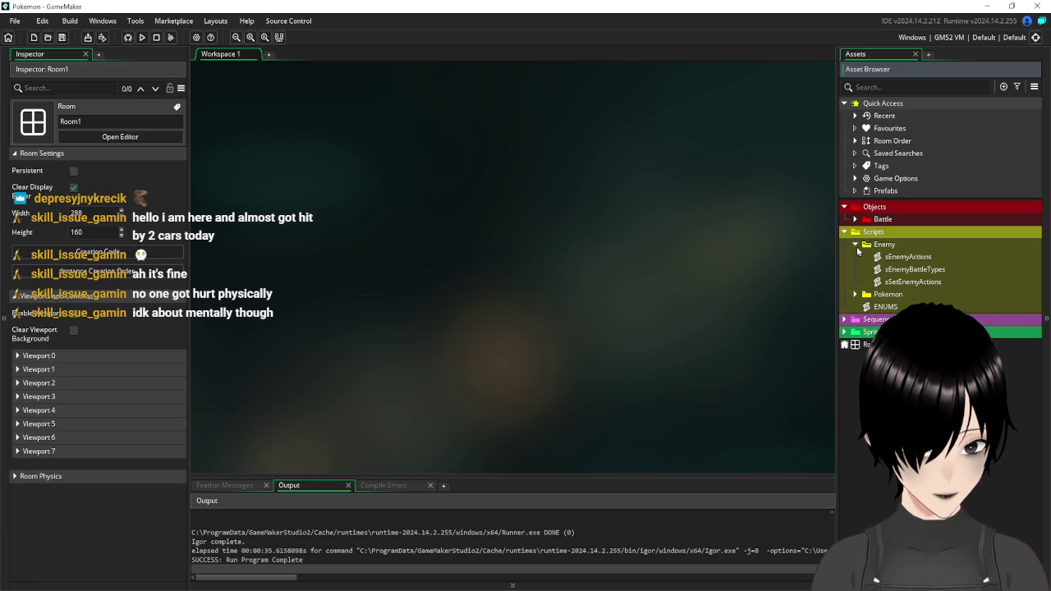
{"action": "left_click", "coordinate": [856, 246]}
{"action": "left_click", "coordinate": [856, 220]}
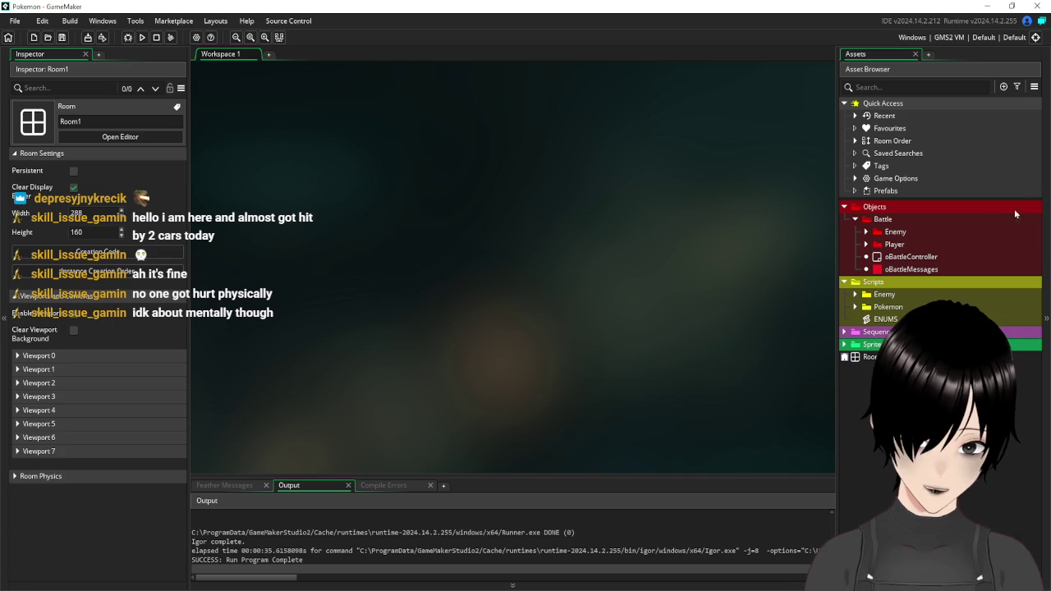
{"action": "left_click", "coordinate": [856, 219]}
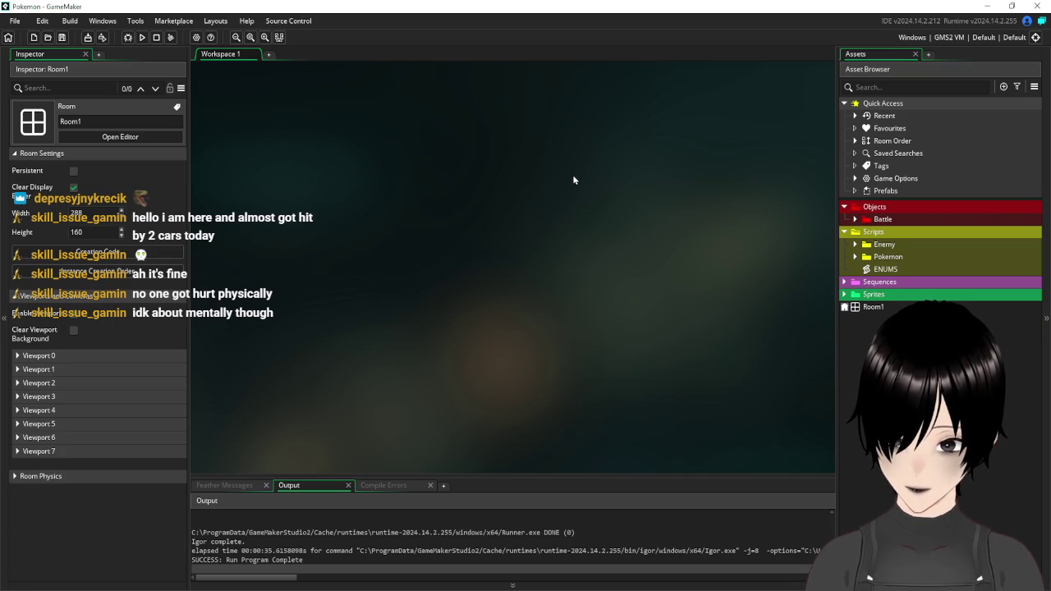
- Expand Objects > Battle, return to Workspace 1, and open oBattleController
{"action": "left_click", "coordinate": [856, 219]}
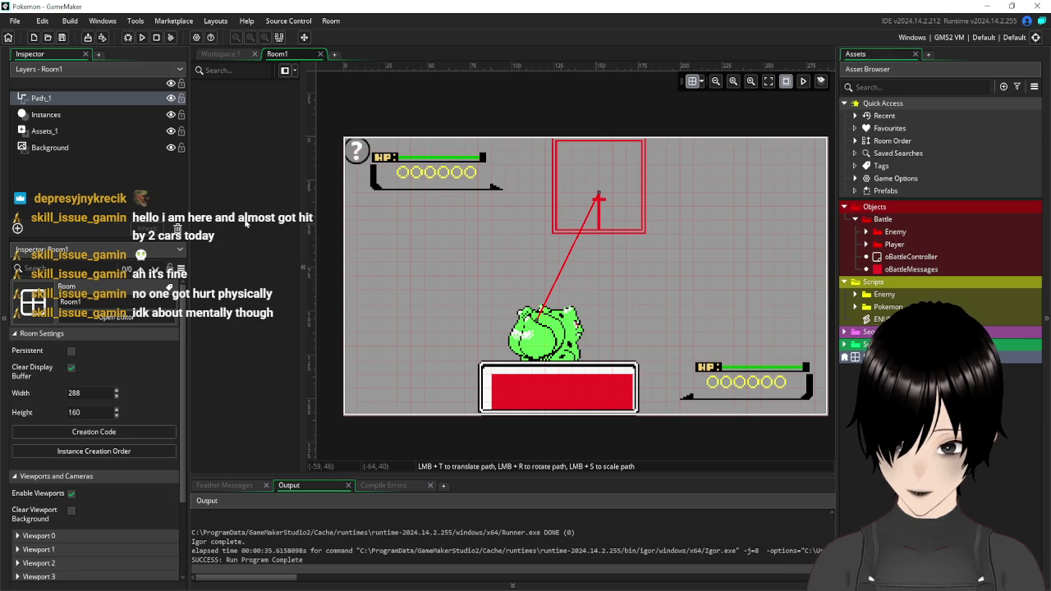
{"action": "left_click", "coordinate": [222, 54]}
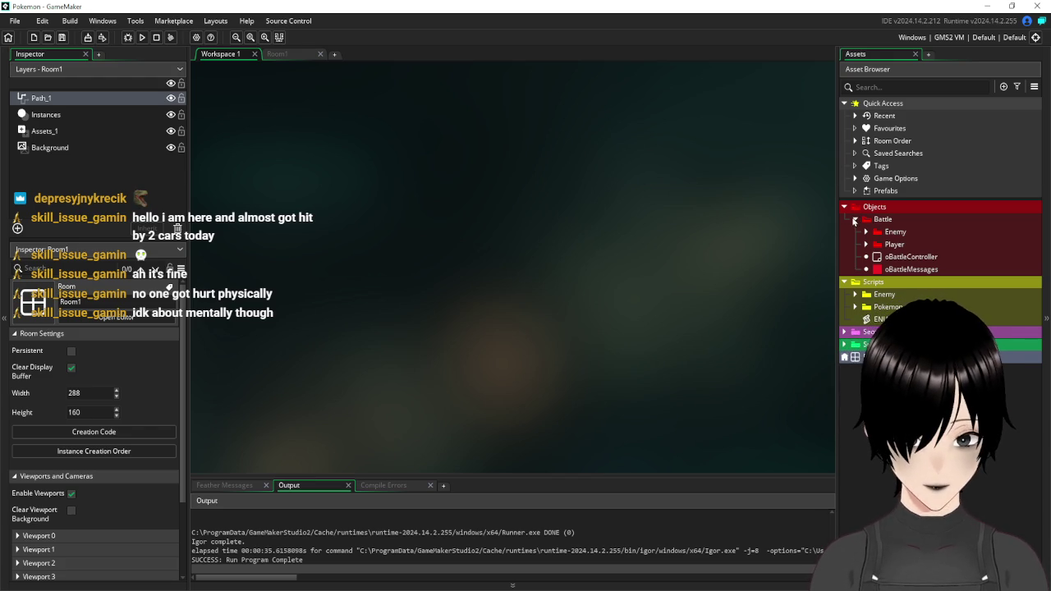
{"action": "double_click", "coordinate": [904, 259]}
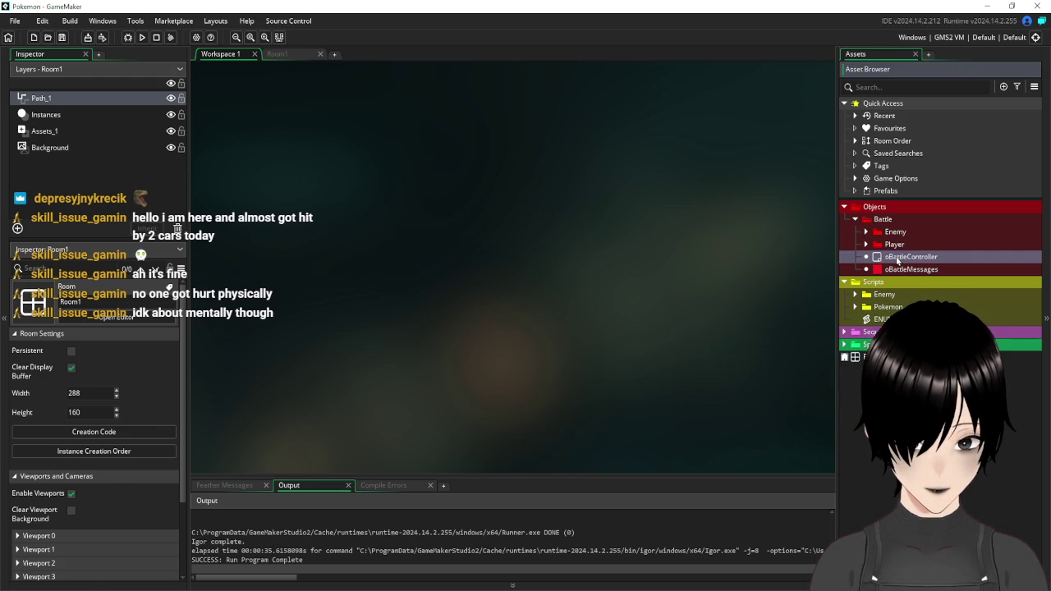
- Shift oBattleController's editor windows slightly right, then close them
{"action": "mouse_move", "coordinate": [258, 98]}
{"action": "left_mouse_down"}
{"action": "mouse_move", "coordinate": [308, 99]}
{"action": "mouse_move", "coordinate": [285, 98]}
{"action": "left_mouse_up"}
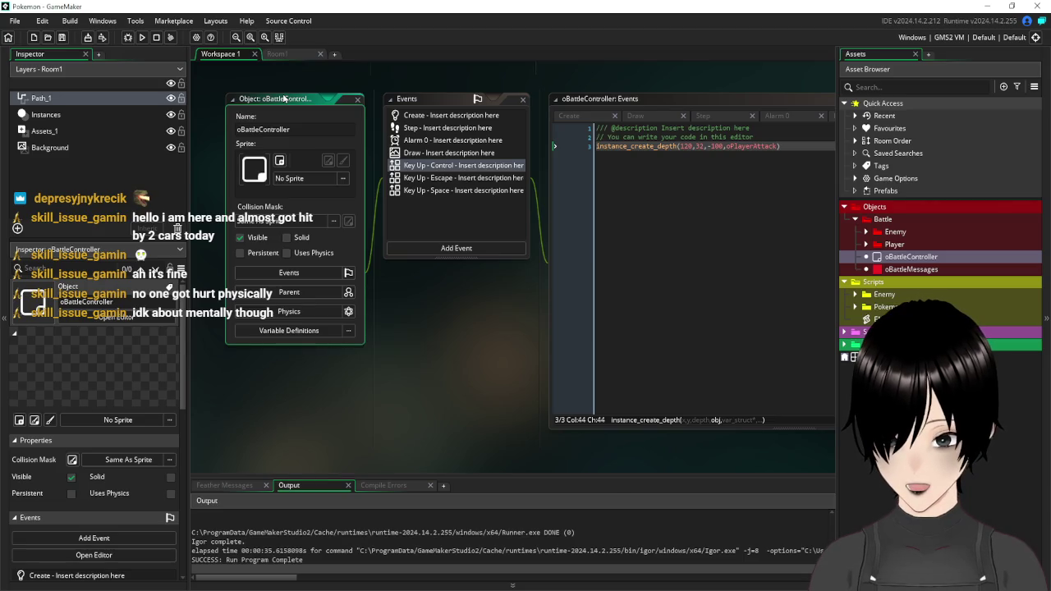
{"action": "left_click", "coordinate": [481, 405]}
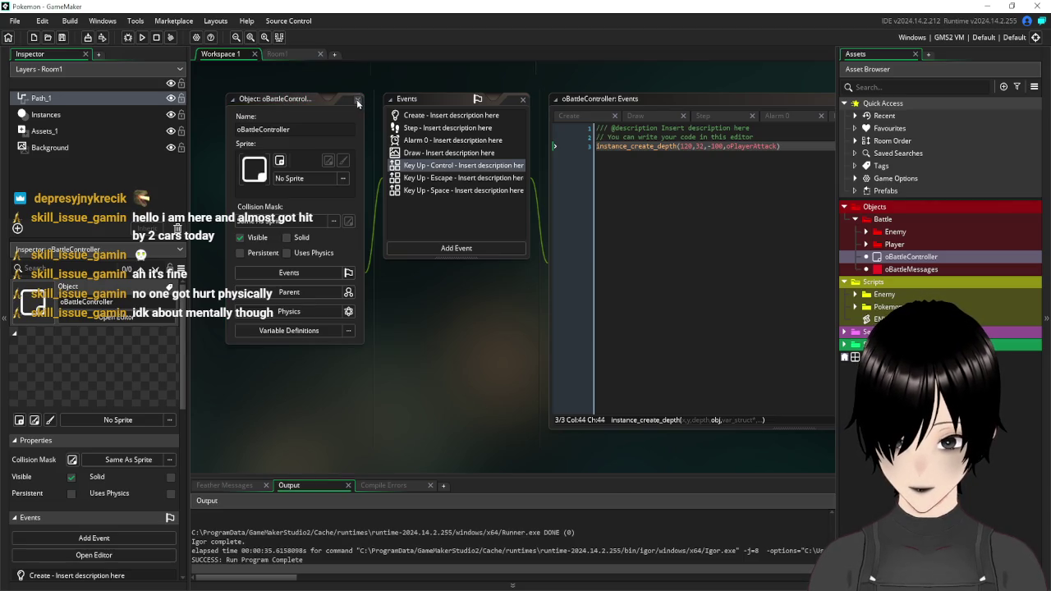
{"action": "left_click", "coordinate": [357, 100]}
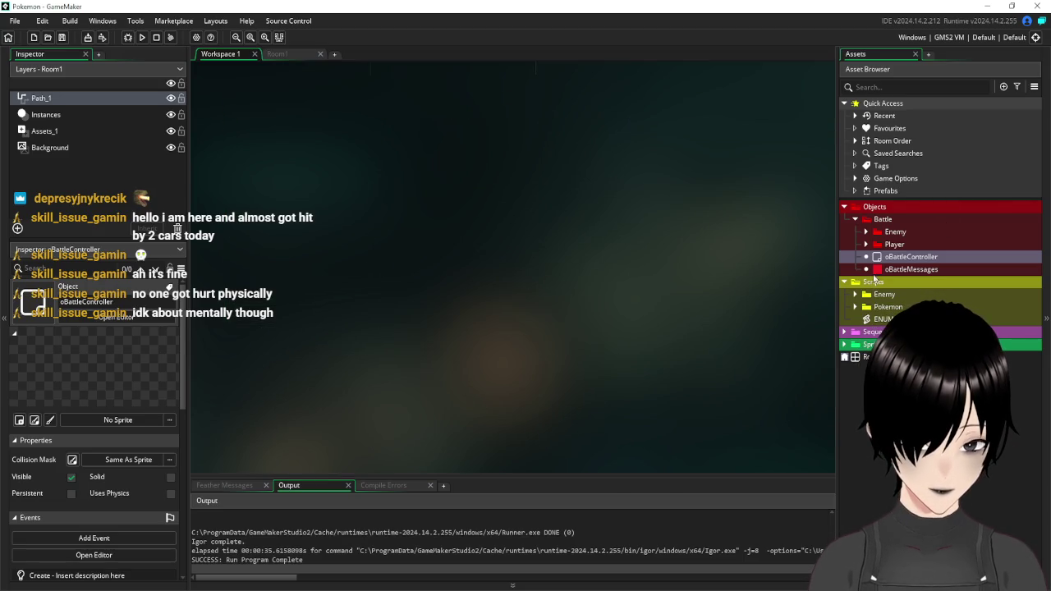
- Peek into the Player folder, reopen and close oBattleController, and expand Scripts > Enemy
{"action": "left_click", "coordinate": [900, 244]}
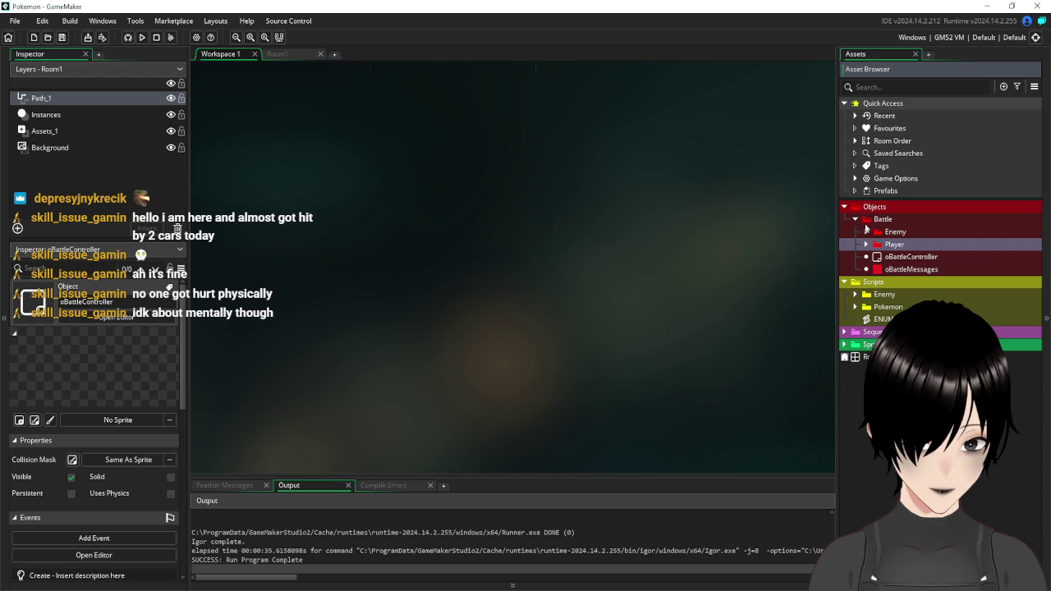
{"action": "left_click", "coordinate": [866, 245]}
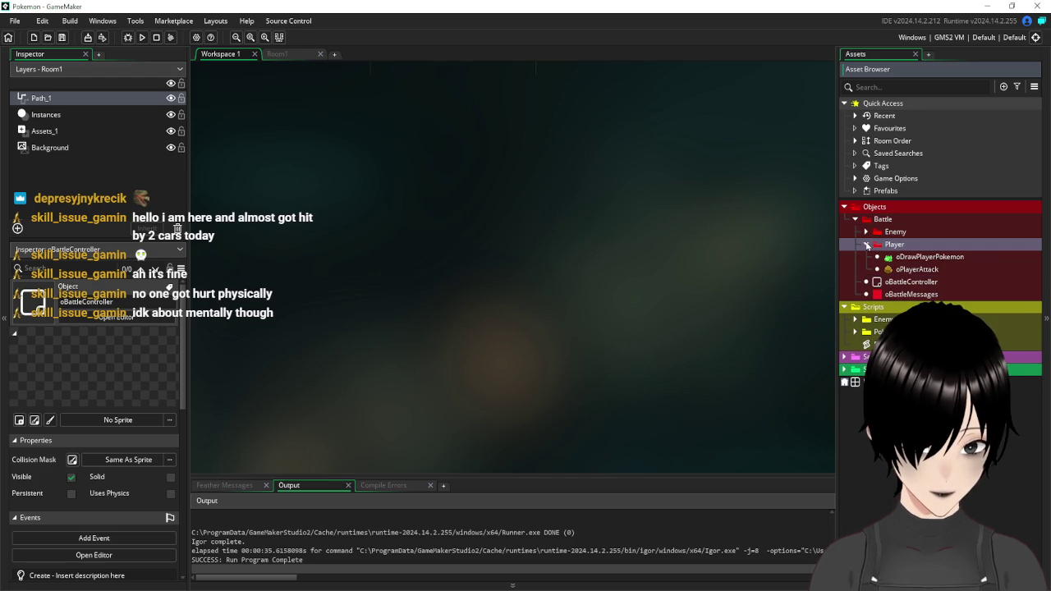
{"action": "left_click", "coordinate": [866, 245]}
{"action": "double_click", "coordinate": [900, 259]}
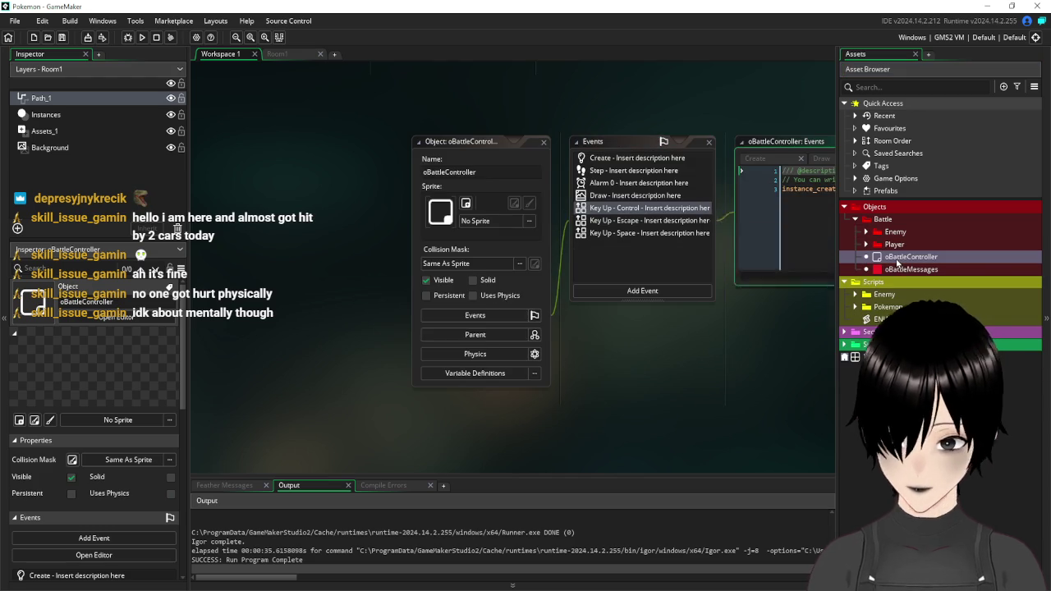
{"action": "left_click", "coordinate": [544, 143]}
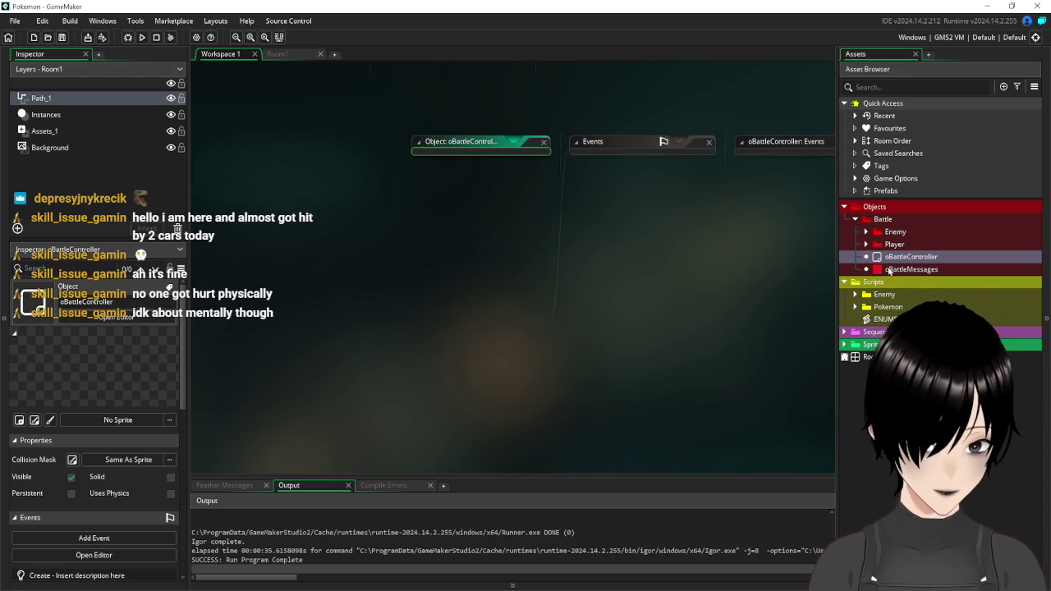
{"action": "left_click", "coordinate": [855, 294]}
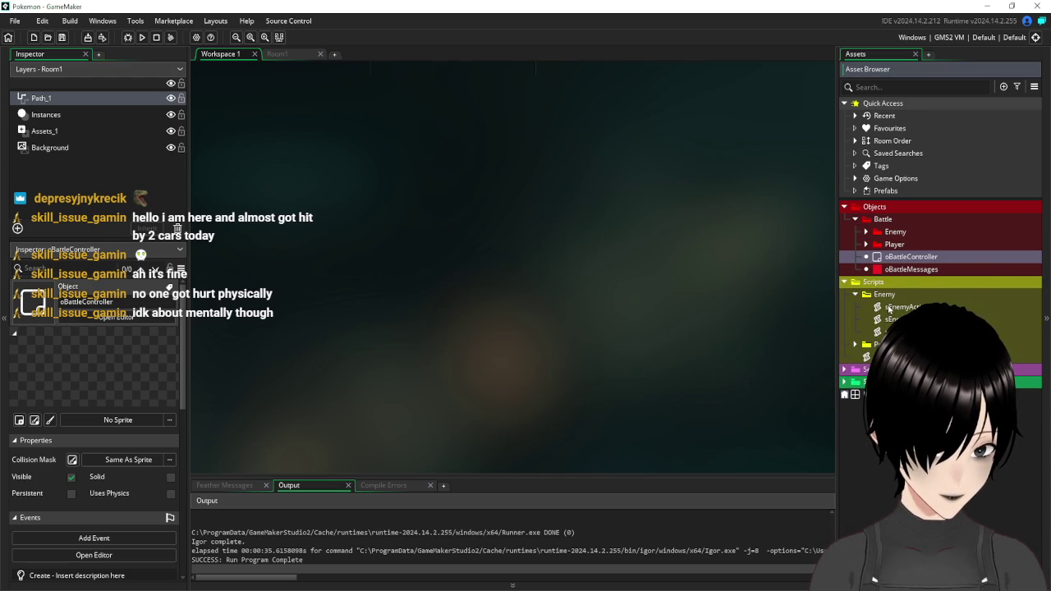
- Add '>' before "Enemy used rock smash" in sEnemyActions, save, and test-run the game
{"action": "double_click", "coordinate": [889, 308]}
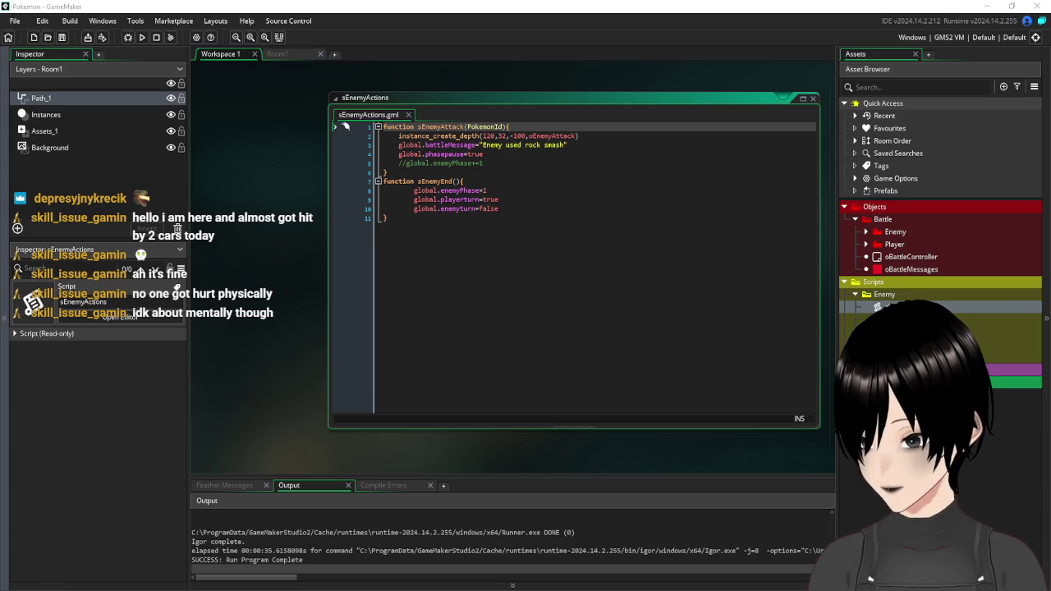
{"action": "left_click", "coordinate": [596, 296]}
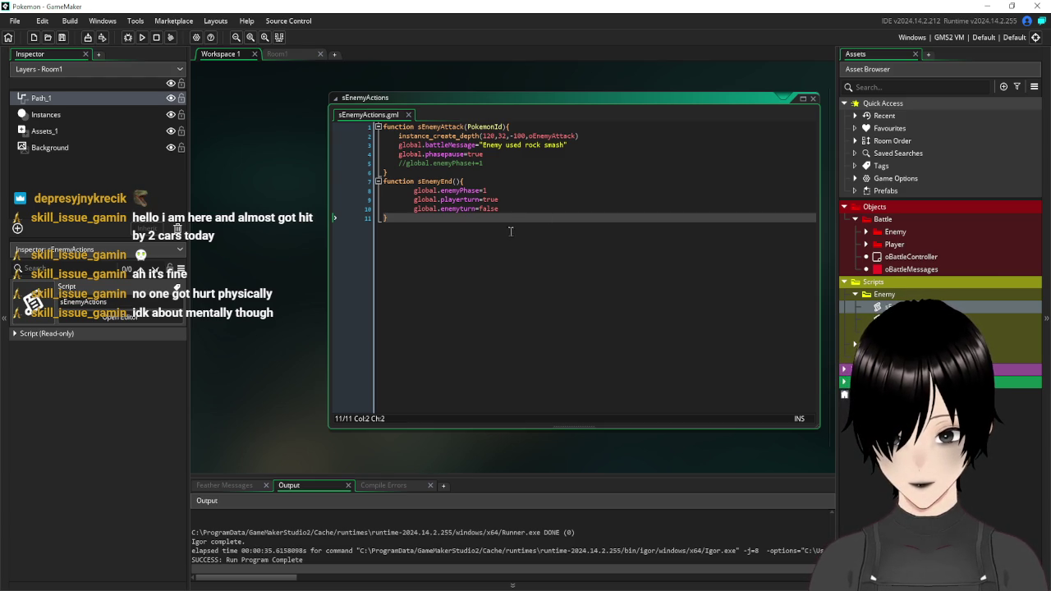
{"action": "left_click", "coordinate": [483, 144]}
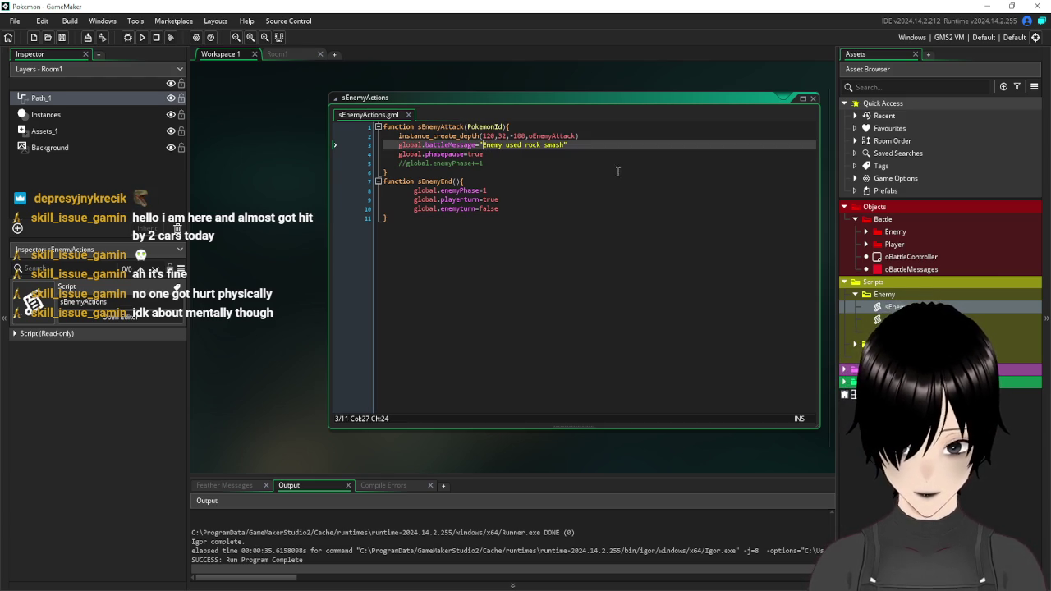
{"action": "type", "text": "E"}
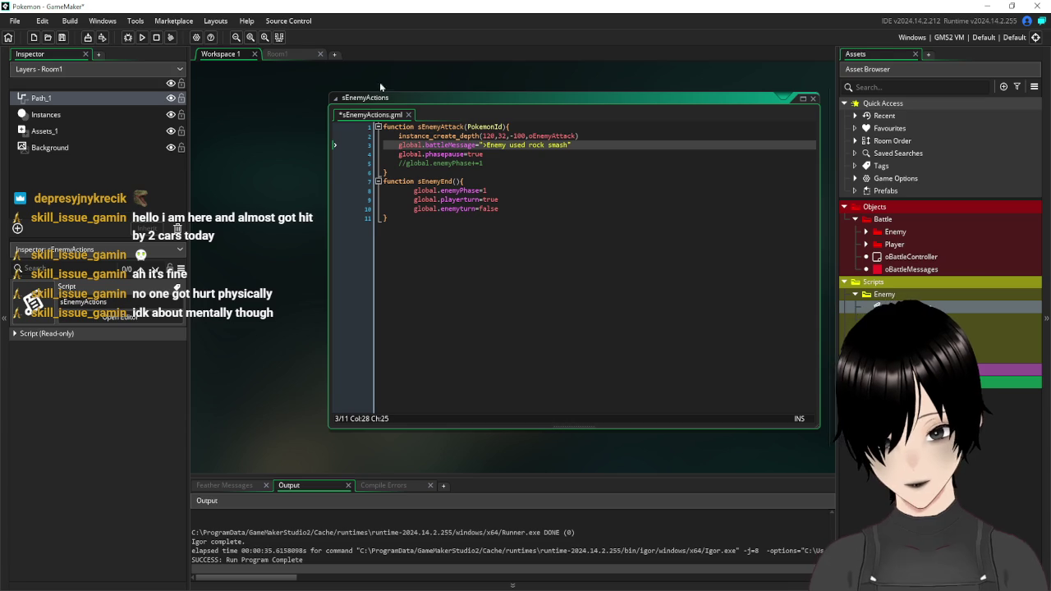
{"action": "left_click", "coordinate": [61, 37]}
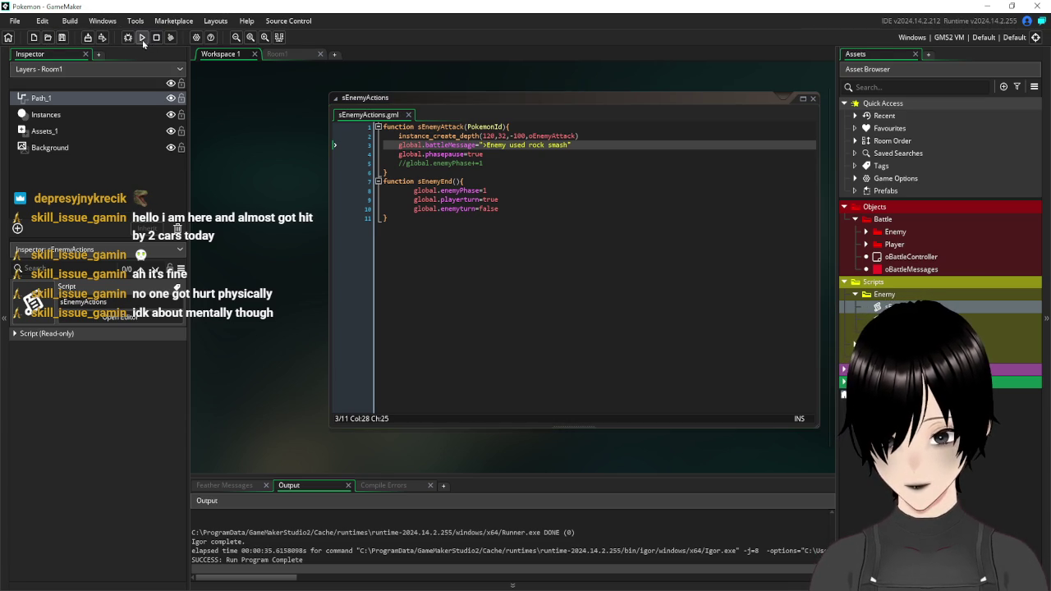
{"action": "left_click", "coordinate": [142, 37]}
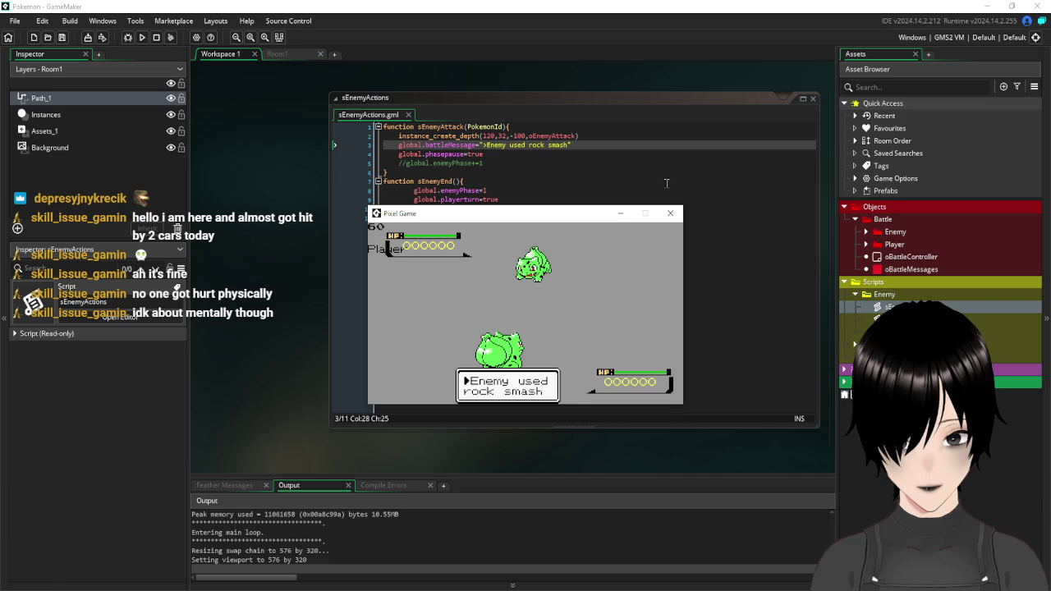
{"action": "left_click", "coordinate": [670, 212]}
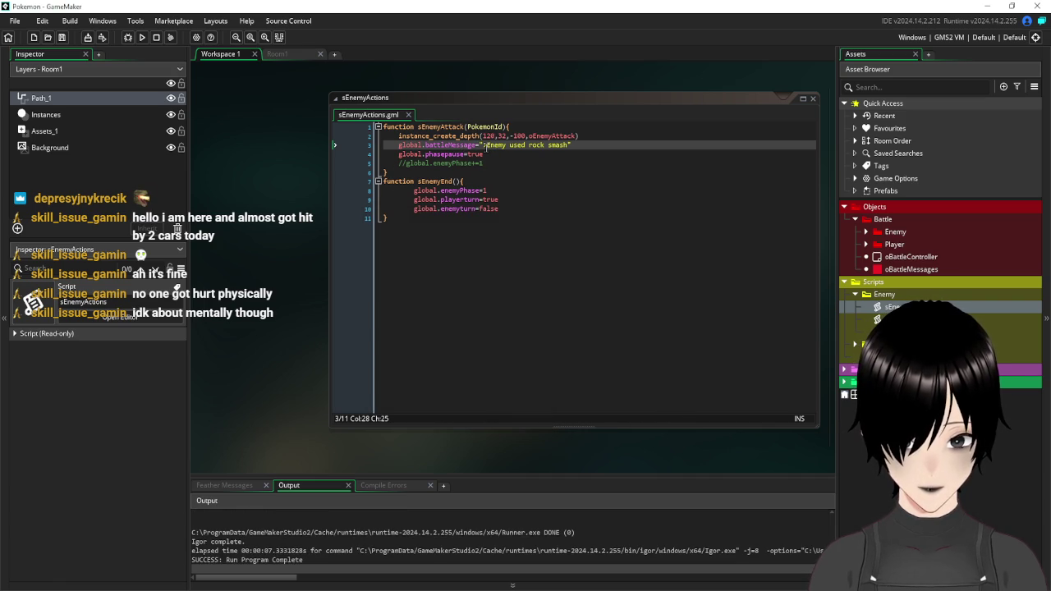
- Delete the leading '>' from the battle message again
{"action": "key", "text": "BackSpace"}
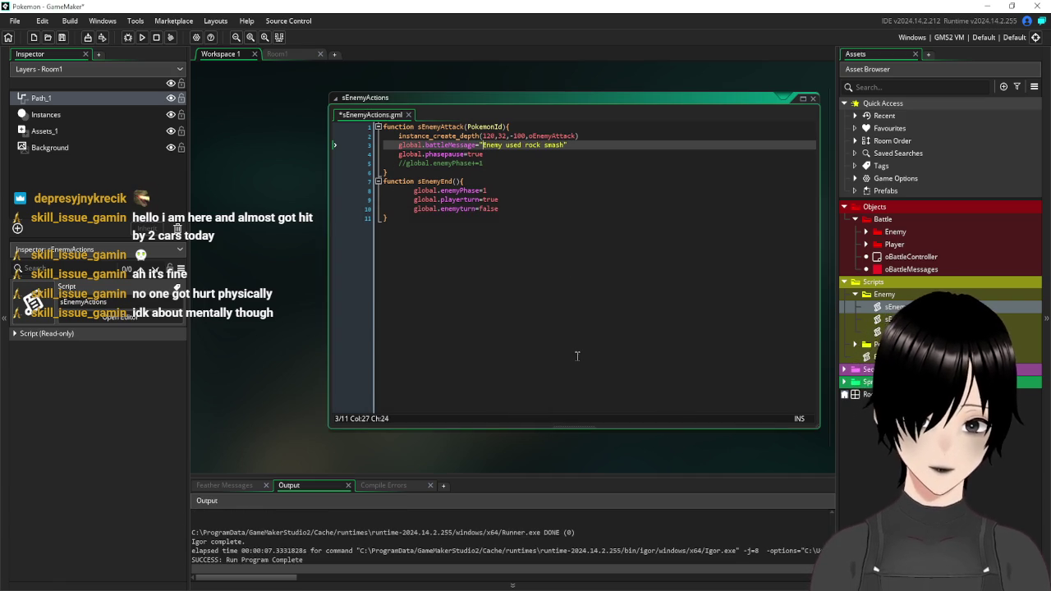
{"action": "key", "text": "ctrl+End"}
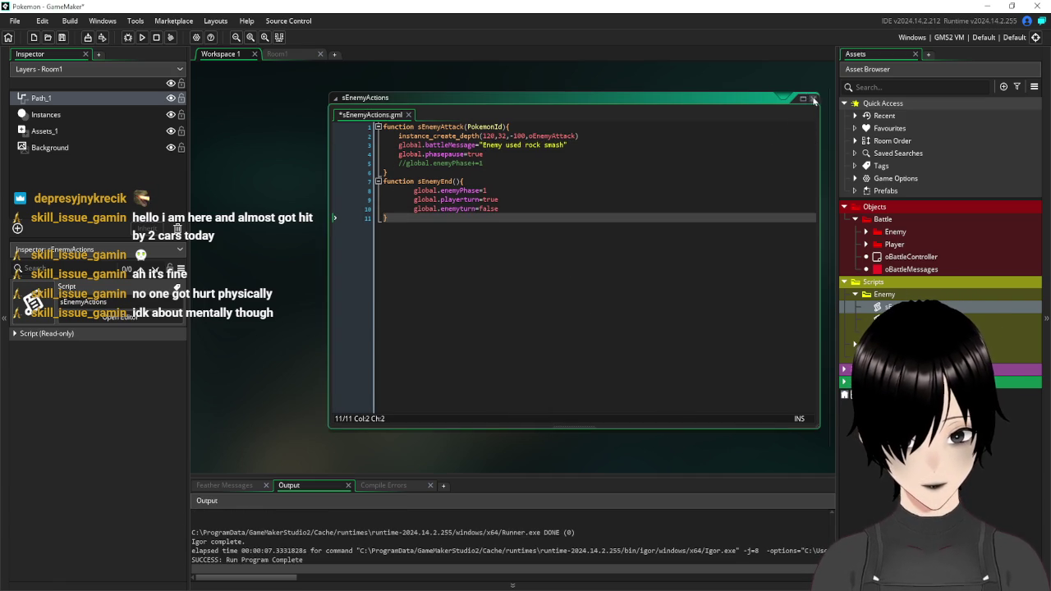
{"action": "left_click", "coordinate": [814, 99]}
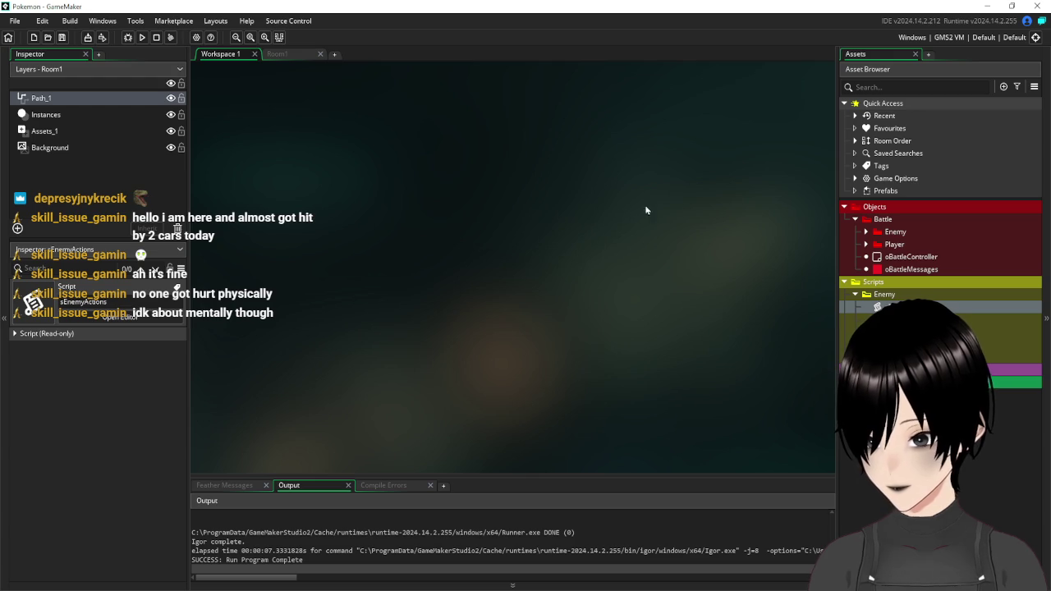
- Drag the Assets panel splitter slightly right to narrow the panel
{"action": "left_click_drag", "start_coordinate": [834, 259], "coordinate": [844, 264]}
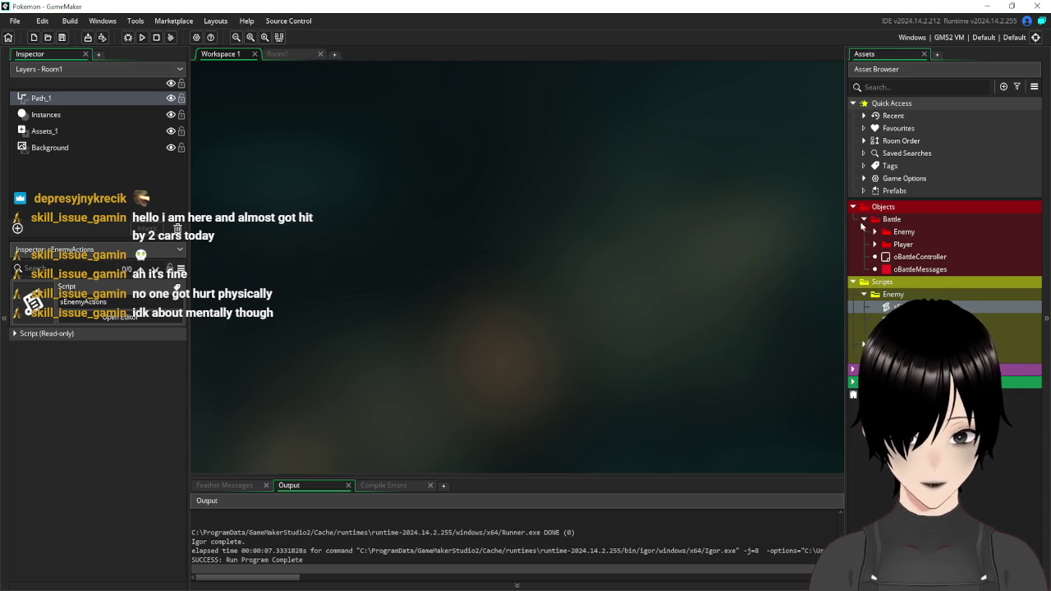
{"action": "double_click", "coordinate": [914, 258]}
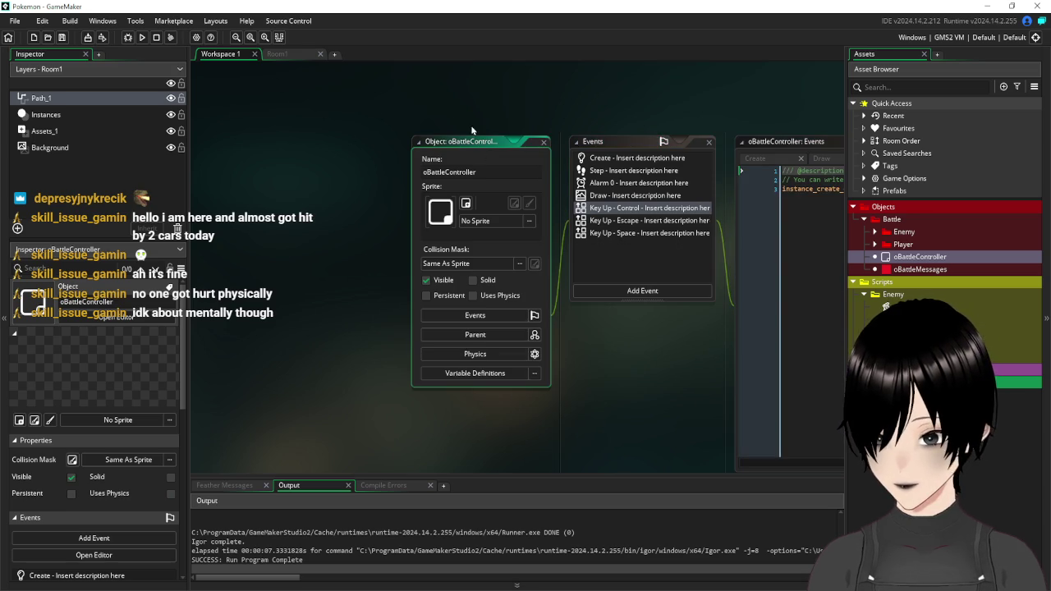
{"action": "left_click_drag", "start_coordinate": [465, 146], "coordinate": [312, 106]}
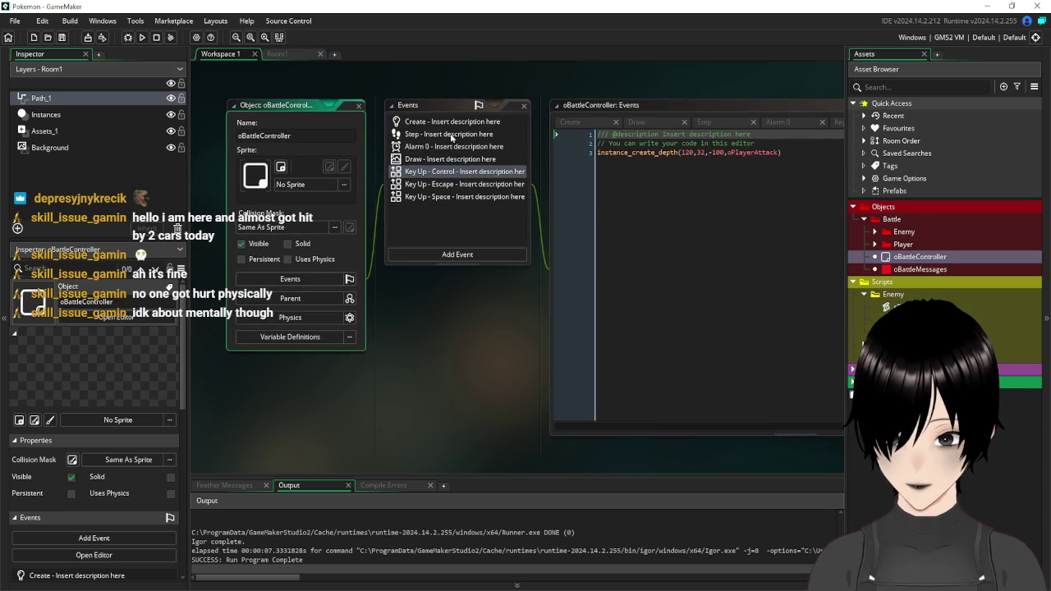
{"action": "left_click", "coordinate": [445, 133]}
{"action": "left_click", "coordinate": [444, 123]}
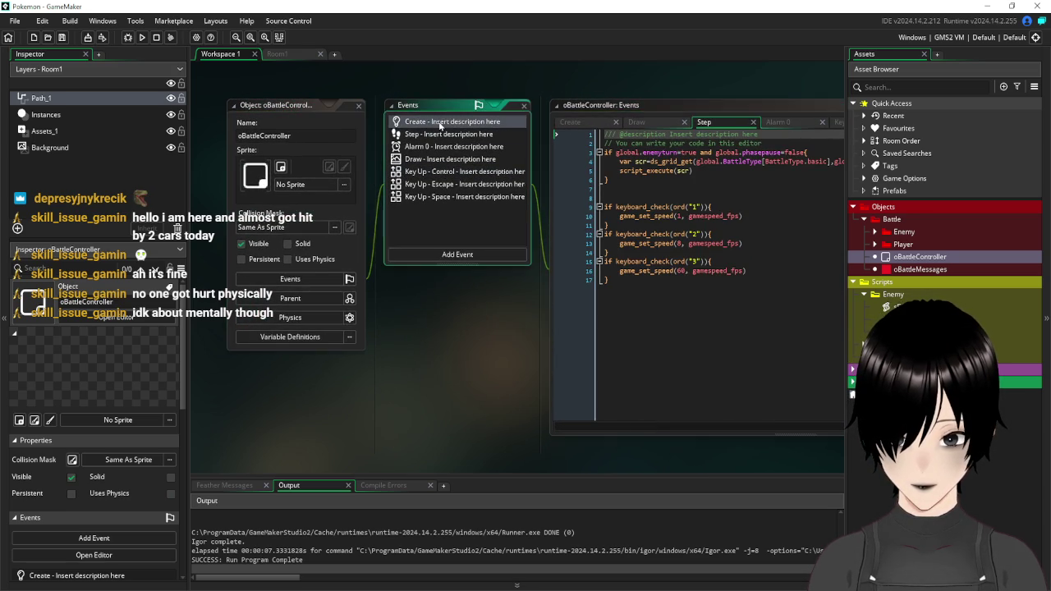
{"action": "left_click", "coordinate": [687, 234]}
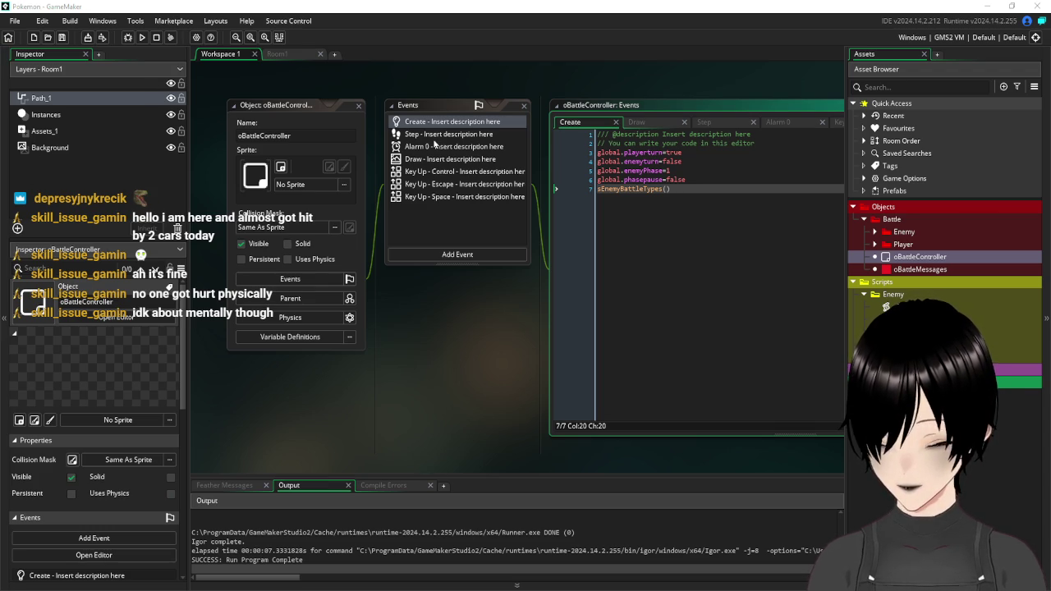
{"action": "left_click", "coordinate": [358, 107]}
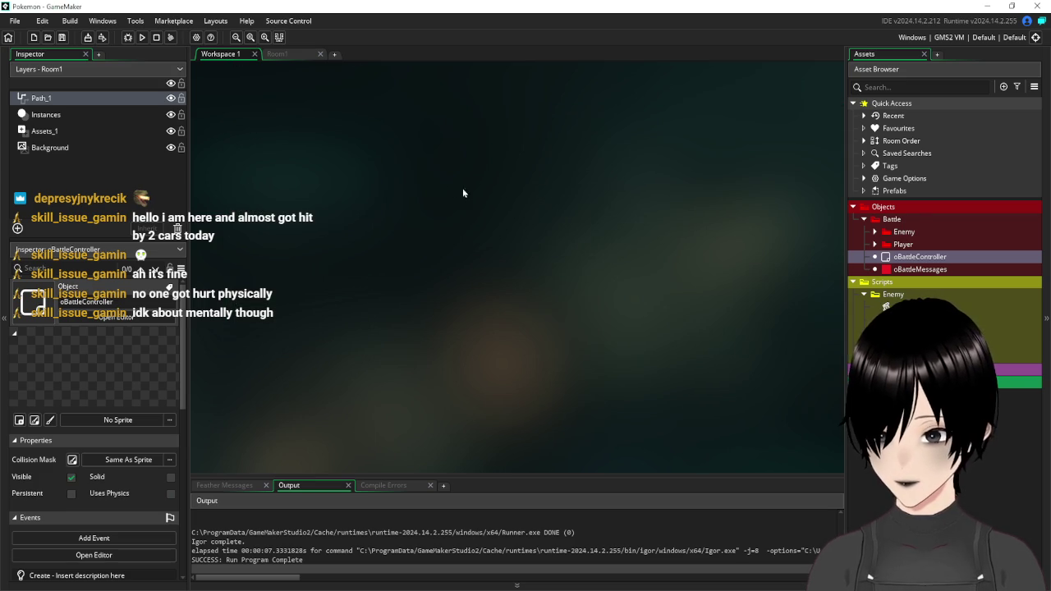